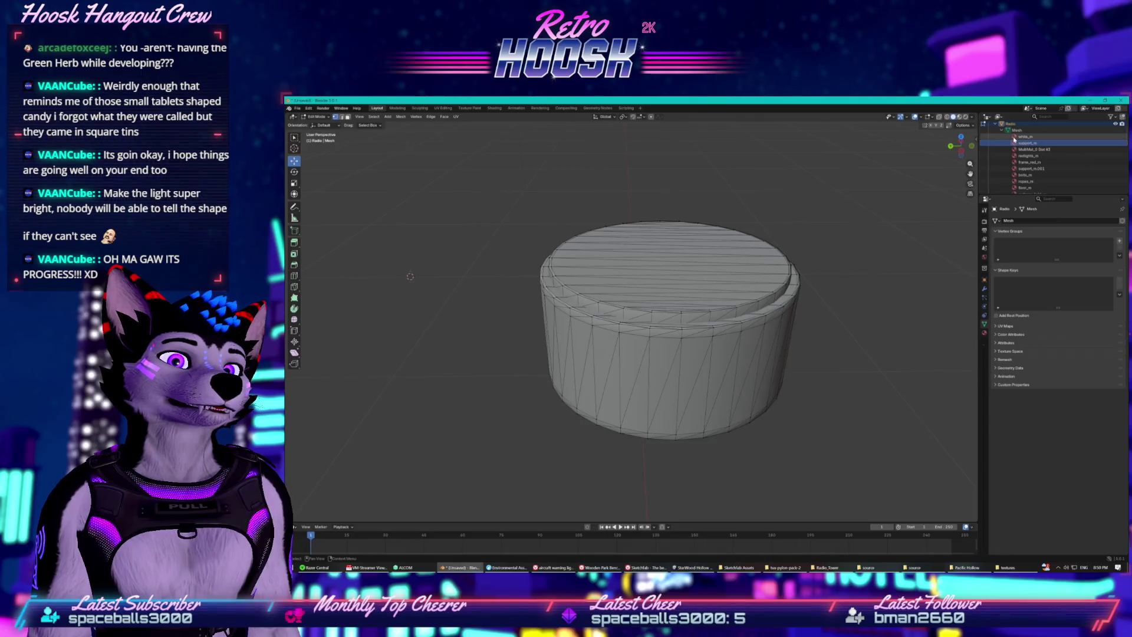
- Stay in Edit Mode and inspect the support_m and frame_red_m materials
{"action": "left_click", "coordinate": [327, 118]}
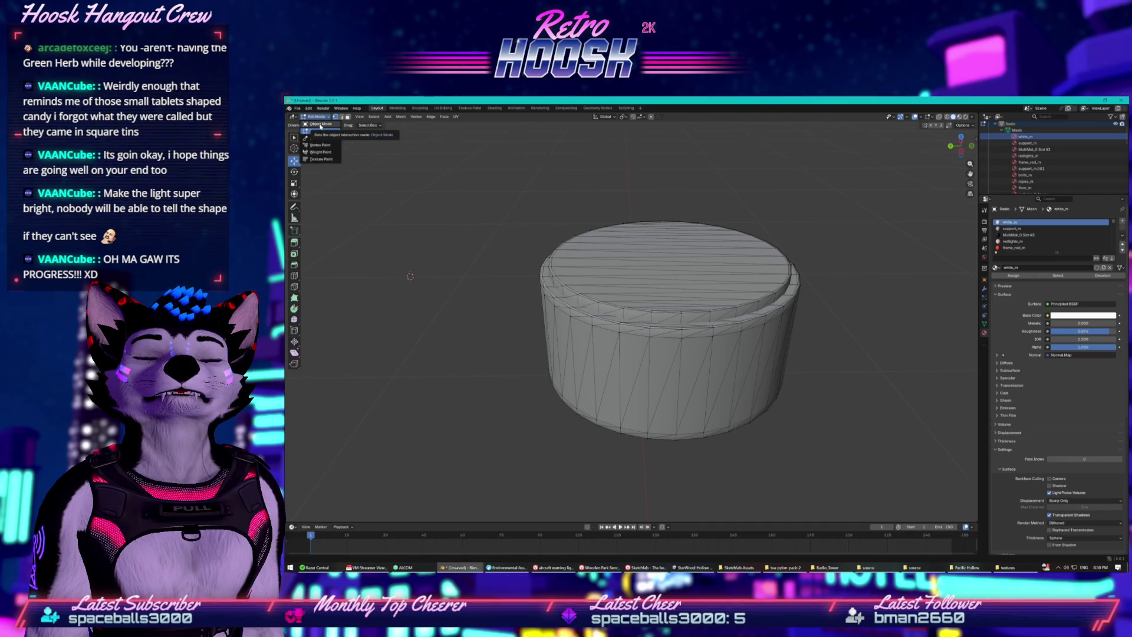
{"action": "left_click", "coordinate": [1055, 232]}
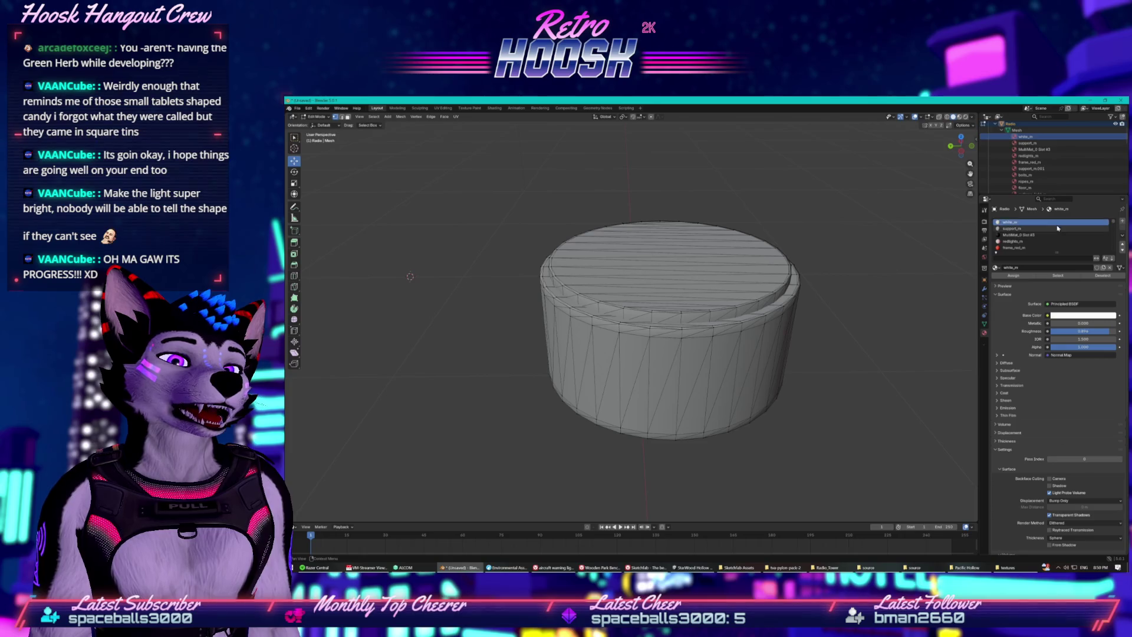
{"action": "left_click", "coordinate": [1057, 228]}
{"action": "scroll", "coordinate": [1108, 234], "scroll_direction": "down", "scroll_amount": 1}
{"action": "left_click", "coordinate": [1014, 241]}
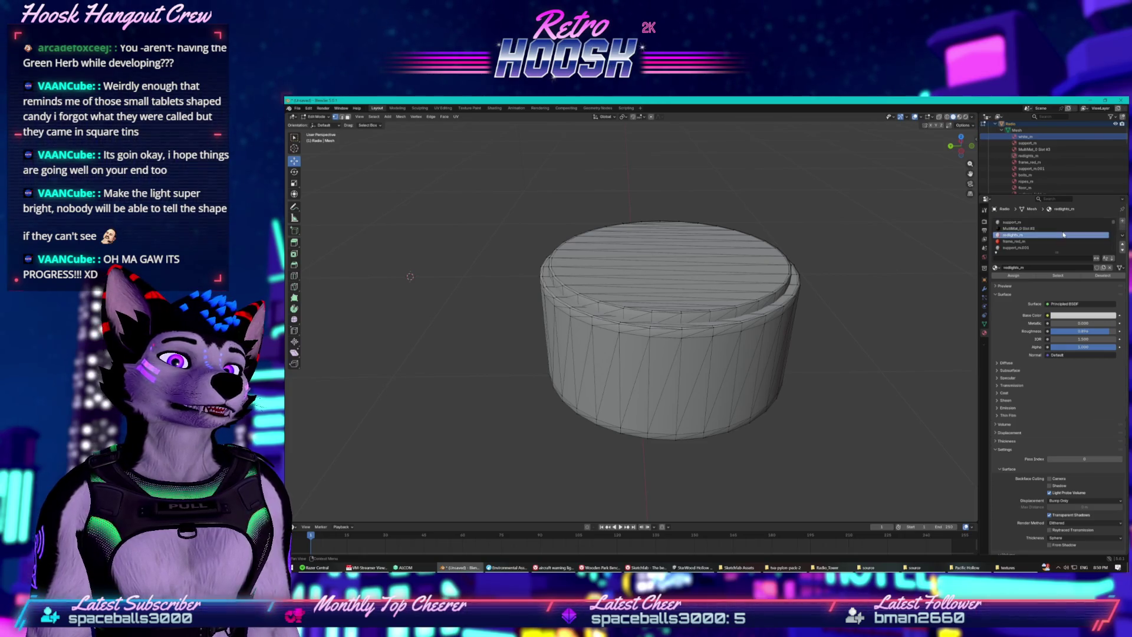
{"action": "scroll", "coordinate": [1039, 224], "scroll_direction": "up", "scroll_amount": 1}
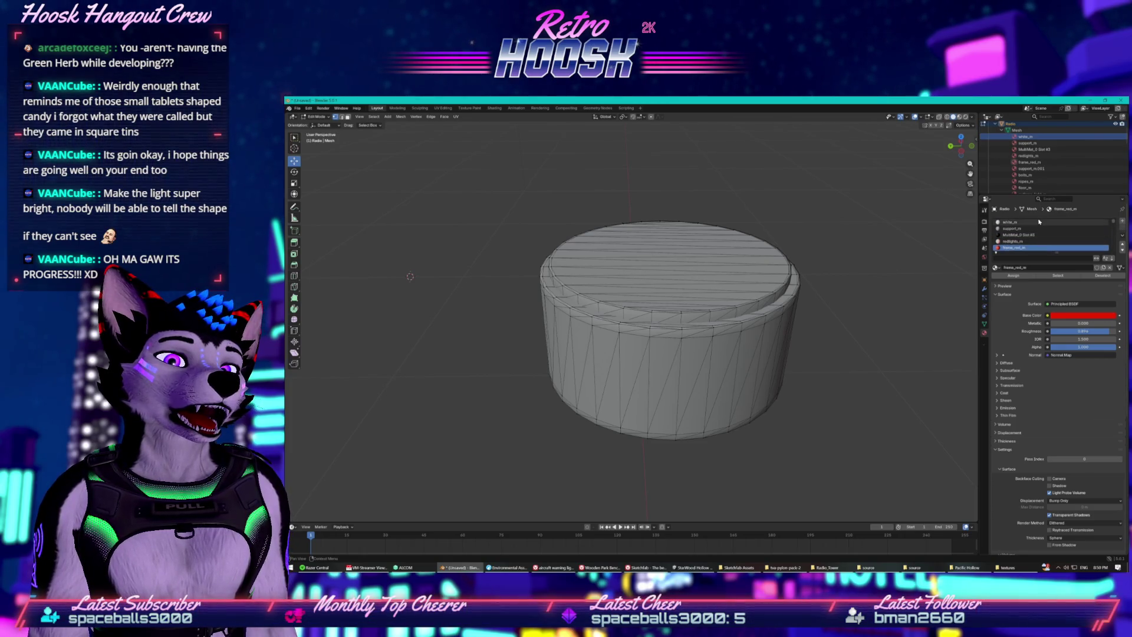
- Inspect the MultiMat_0 Slot #3, support_m.001 and redlights_m materials
{"action": "left_click", "coordinate": [1029, 235]}
{"action": "scroll", "coordinate": [1029, 238], "scroll_direction": "down", "scroll_amount": 3}
{"action": "left_click", "coordinate": [1028, 235]}
{"action": "scroll", "coordinate": [1027, 239], "scroll_direction": "down", "scroll_amount": 1}
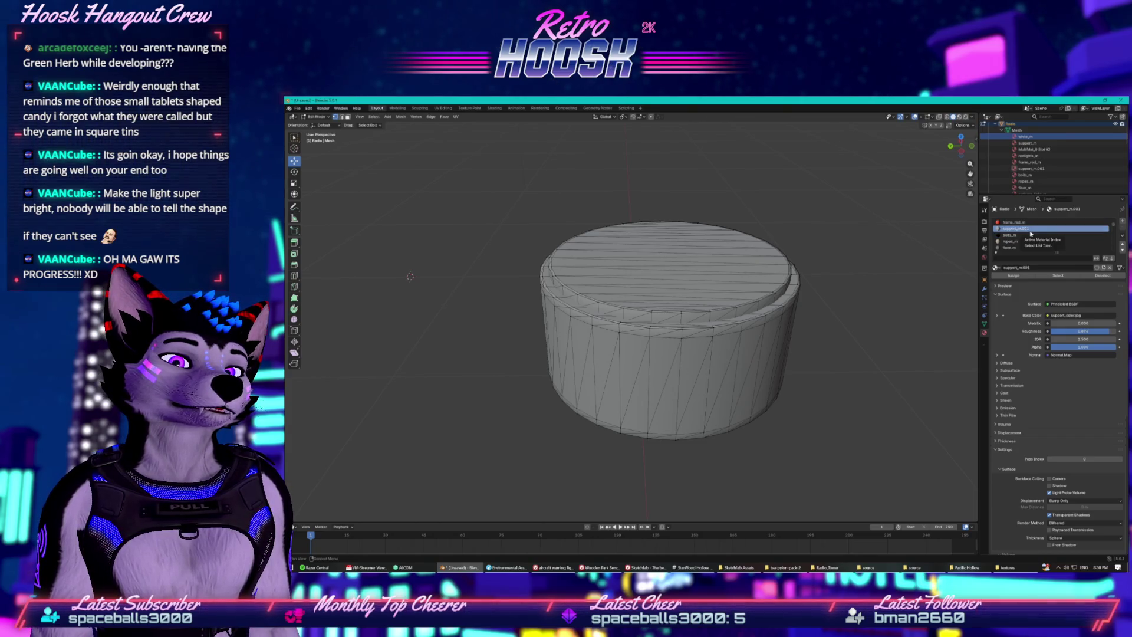
{"action": "scroll", "coordinate": [1031, 240], "scroll_direction": "down", "scroll_amount": 6}
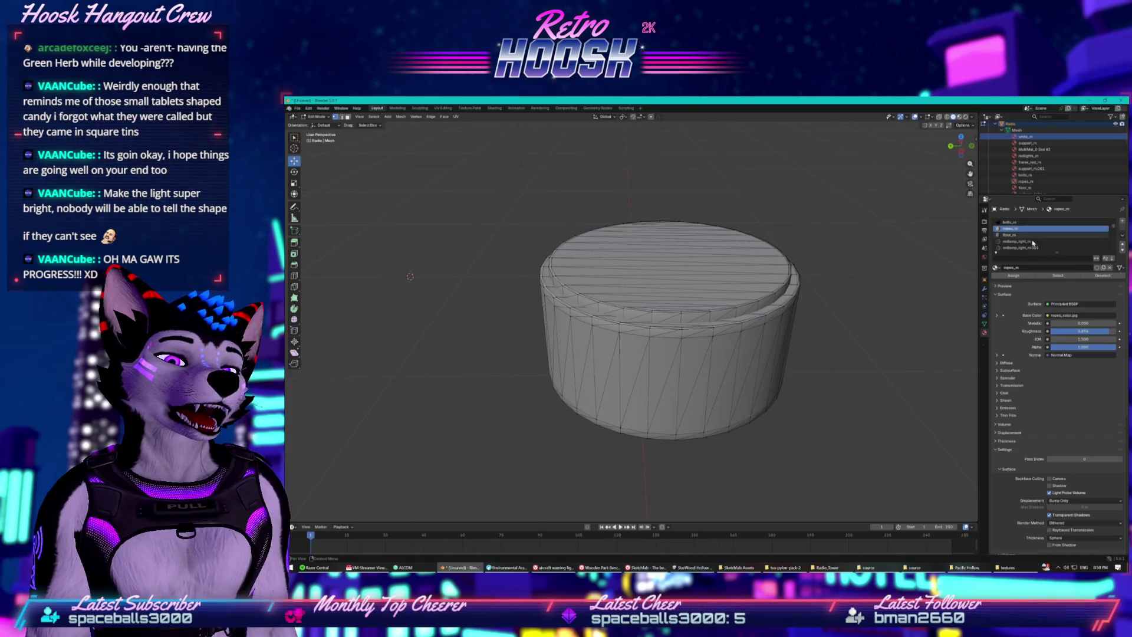
{"action": "scroll", "coordinate": [1033, 239], "scroll_direction": "up", "scroll_amount": 4}
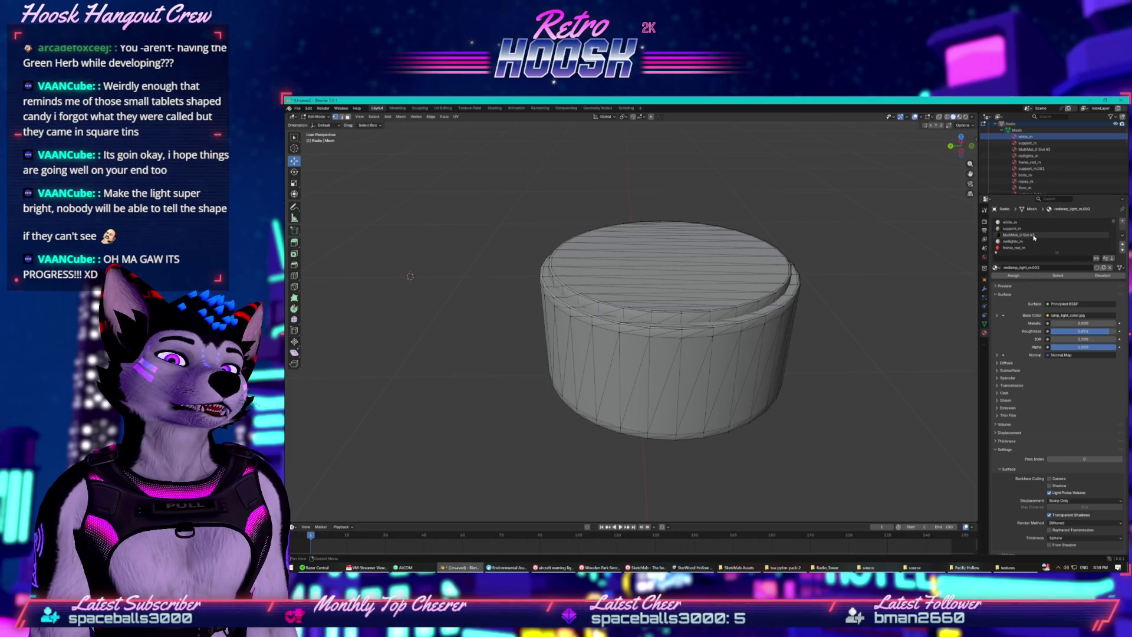
{"action": "left_click", "coordinate": [1031, 241]}
- Check the white_m material's actions in the Outliner, then settle on support_m
{"action": "left_click", "coordinate": [1014, 138]}
{"action": "right_click", "coordinate": [1014, 139]}
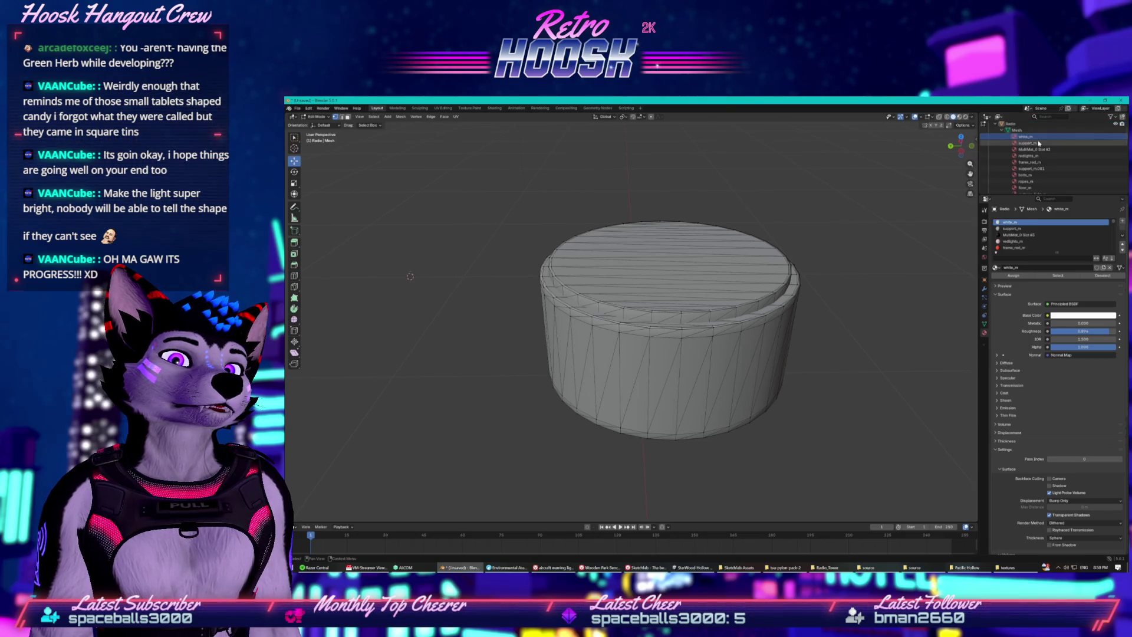
{"action": "right_click", "coordinate": [1018, 138]}
{"action": "right_click", "coordinate": [1015, 139]}
{"action": "key", "text": "Escape"}
{"action": "left_click", "coordinate": [1021, 139]}
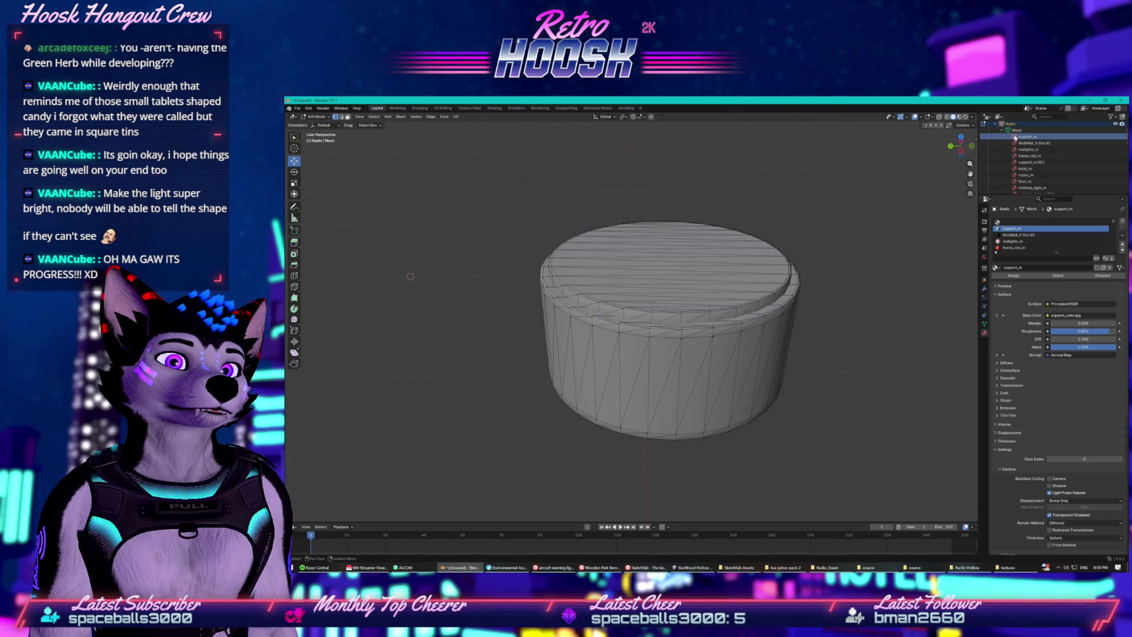
{"action": "key", "text": "ctrl+z"}
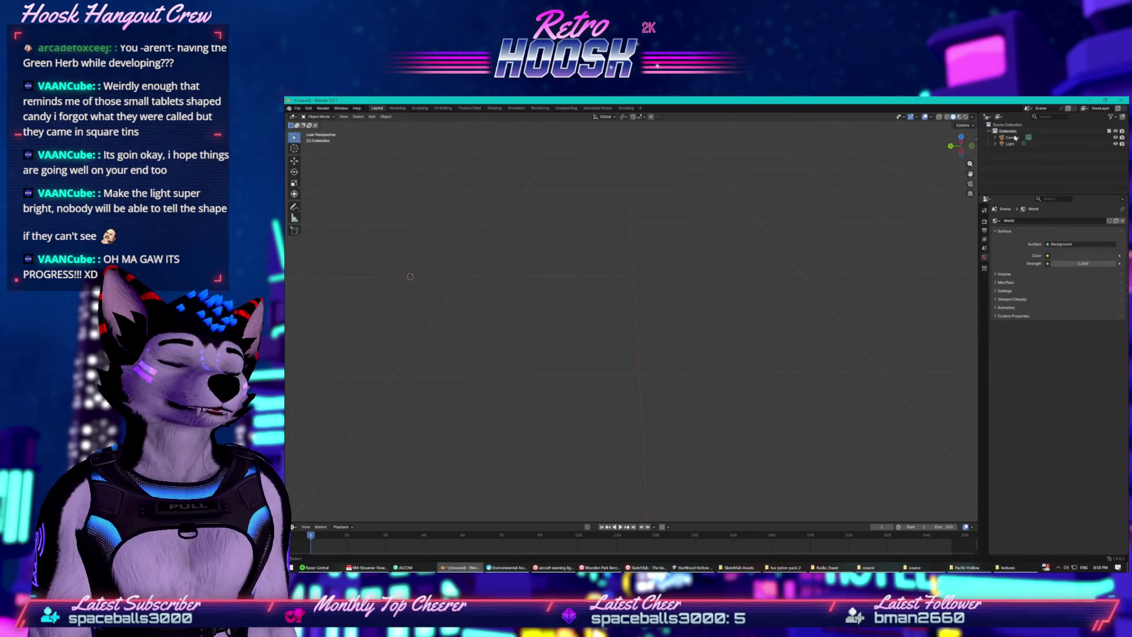
{"action": "key", "text": "ctrl+shift+z"}
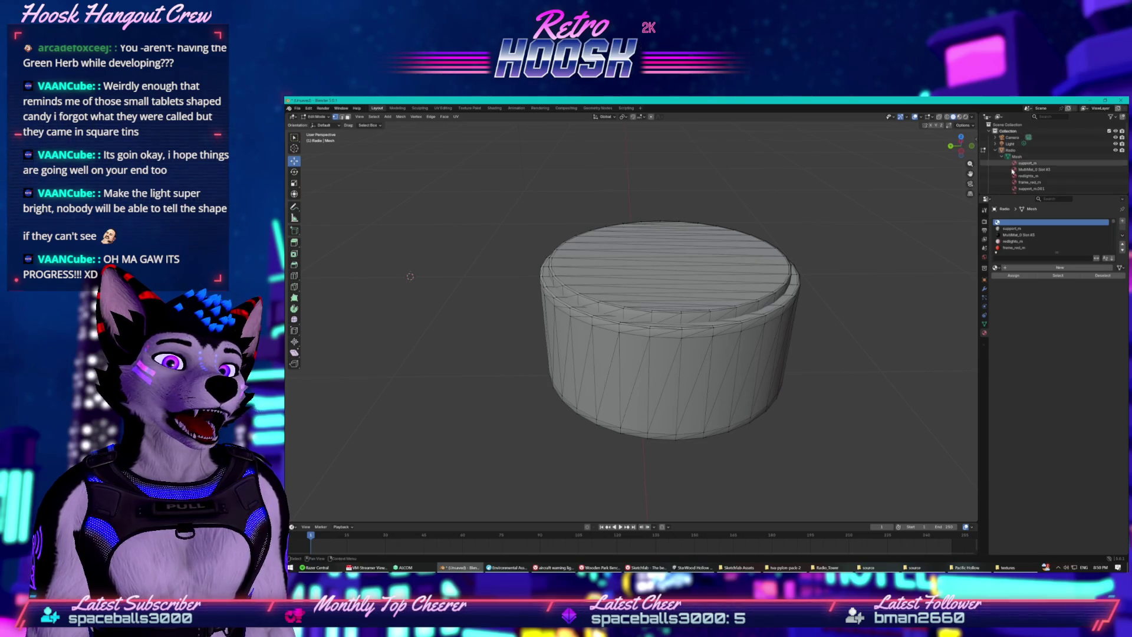
{"action": "left_click", "coordinate": [1014, 166]}
{"action": "right_click", "coordinate": [1014, 165]}
{"action": "left_click", "coordinate": [988, 165]}
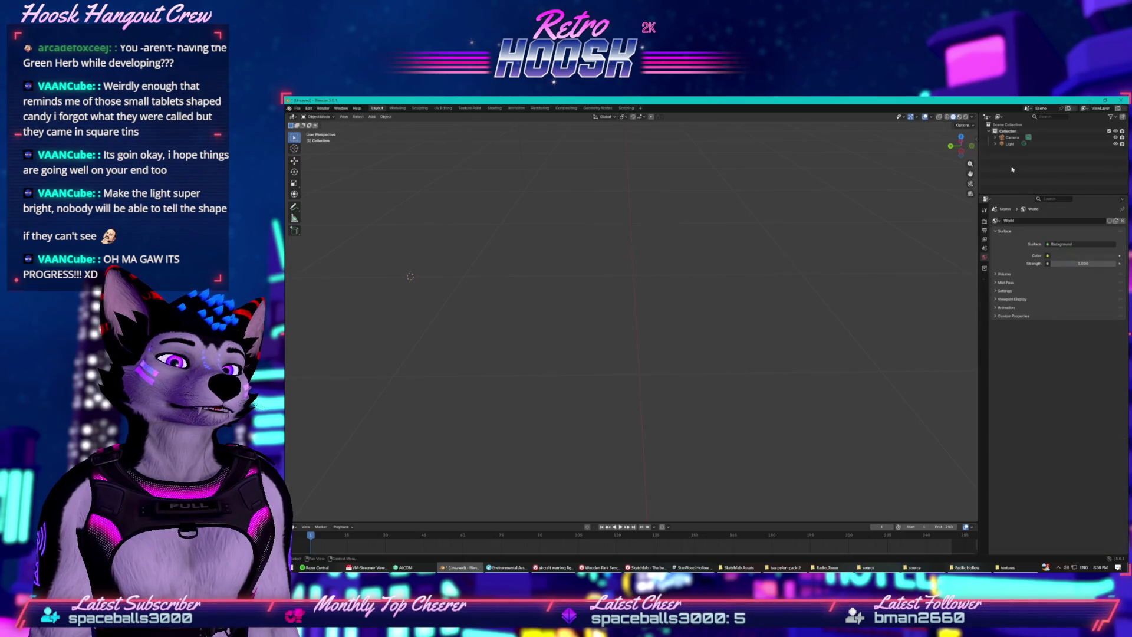
{"action": "key", "text": "ctrl+z"}
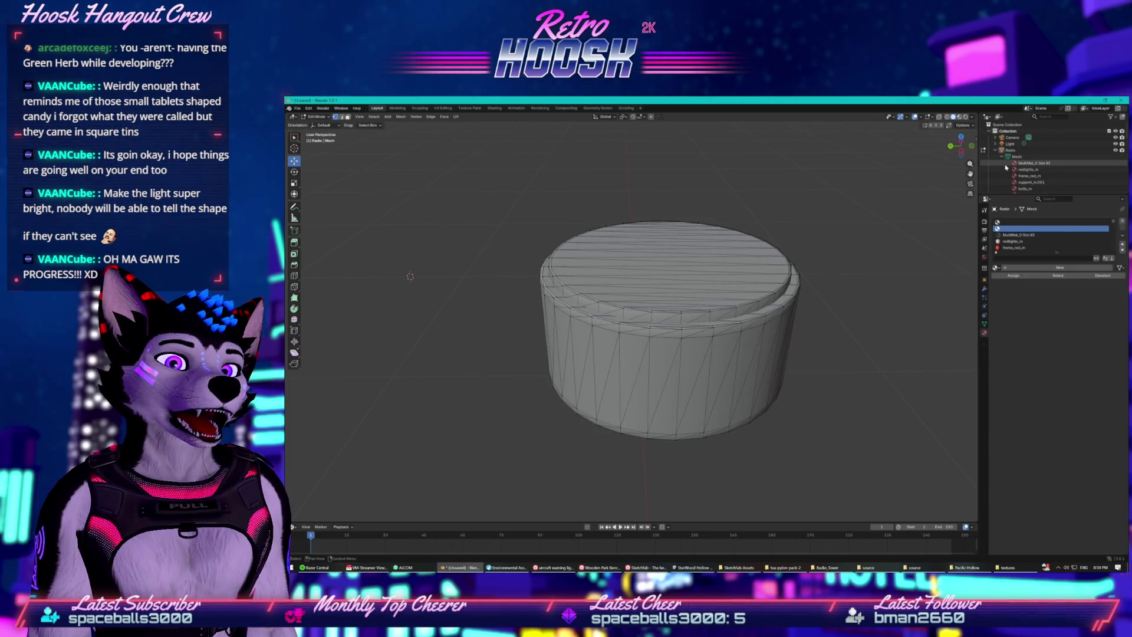
{"action": "right_click", "coordinate": [1013, 165]}
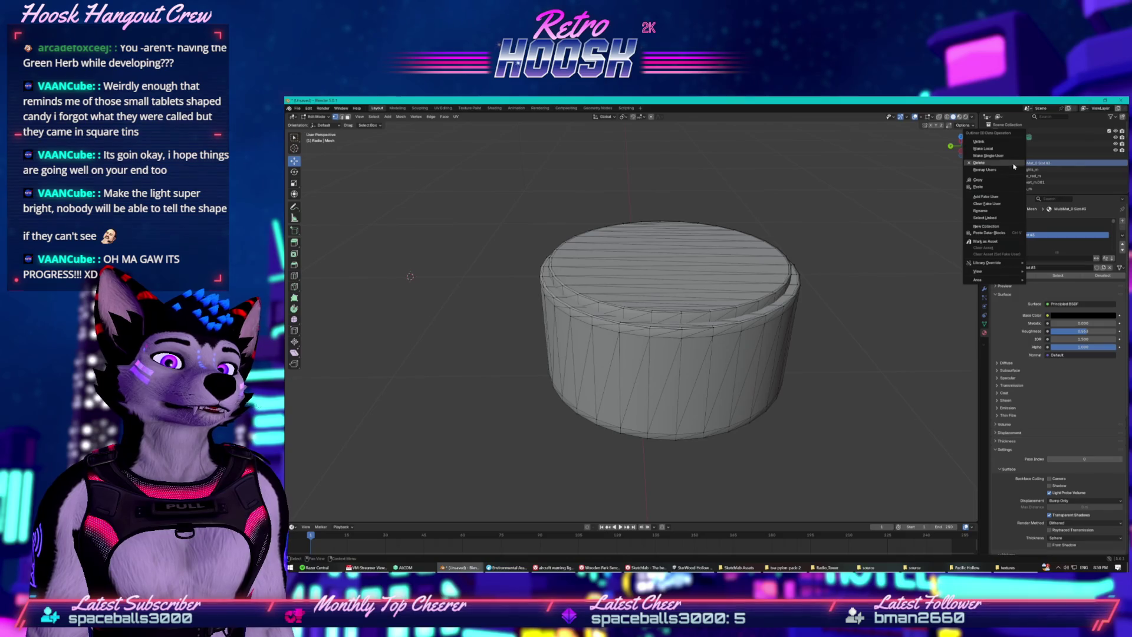
{"action": "left_click", "coordinate": [979, 164]}
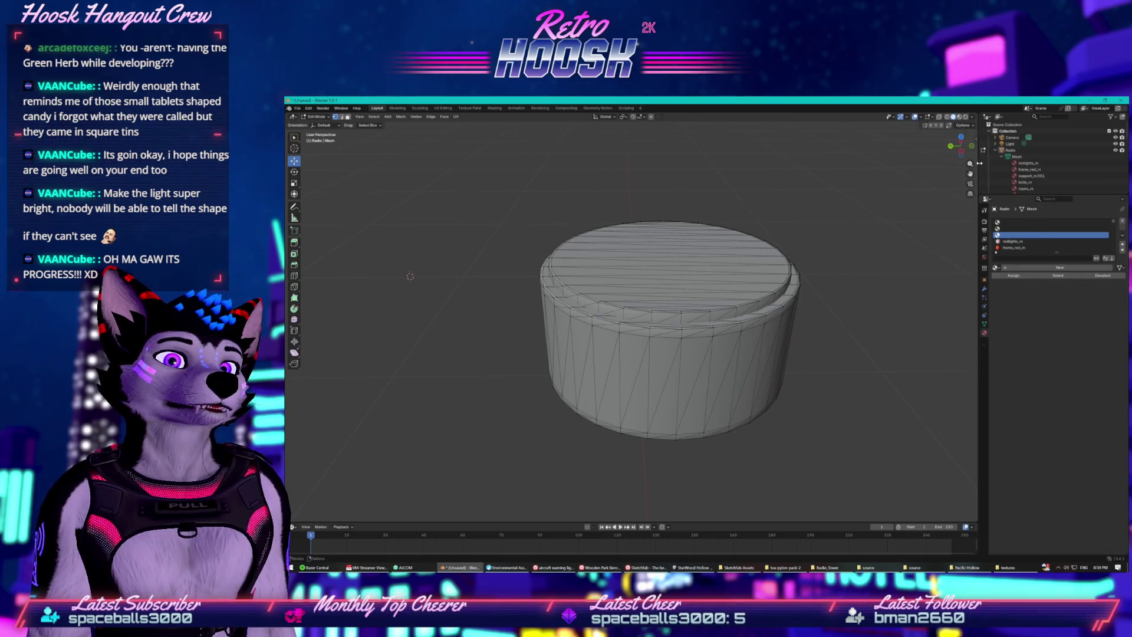
{"action": "key", "text": "ctrl+z"}
{"action": "left_click", "coordinate": [1013, 164]}
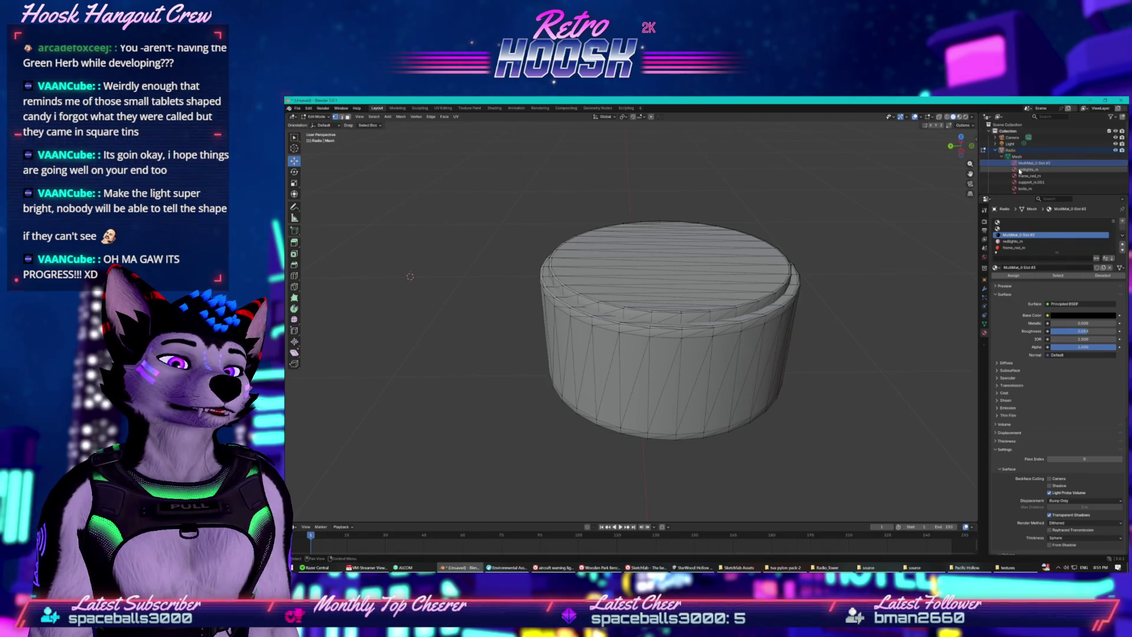
{"action": "scroll", "coordinate": [1017, 167], "scroll_direction": "down", "scroll_amount": 1}
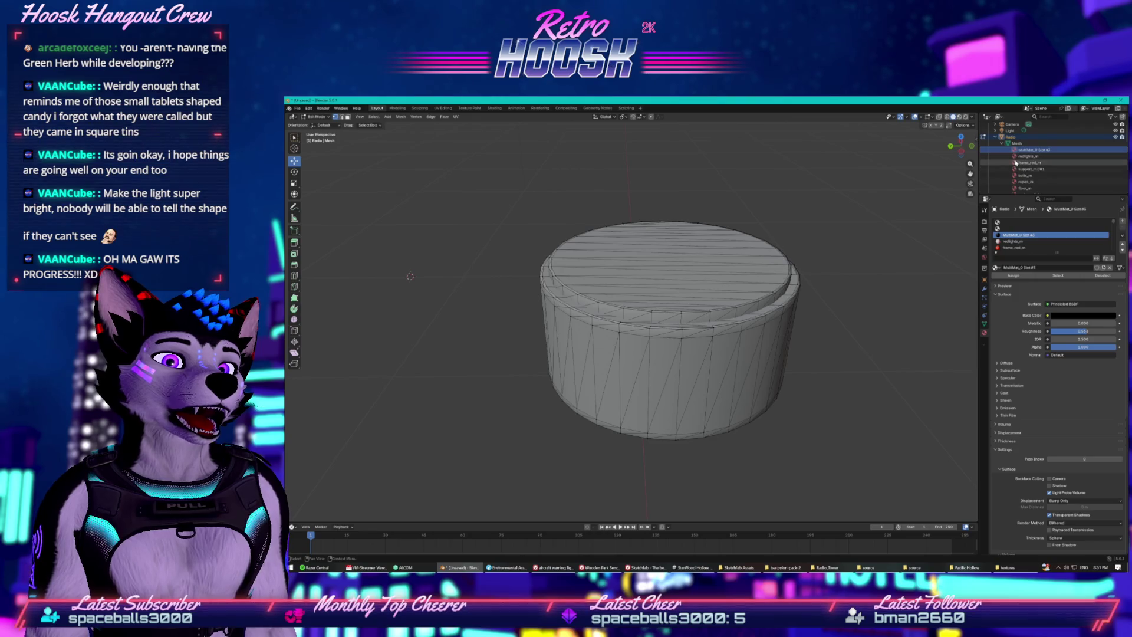
{"action": "left_click", "coordinate": [1014, 163]}
- Delete the frame_red_m, support_m.001 and bolts_m materials from the Outliner
{"action": "right_click", "coordinate": [1014, 164]}
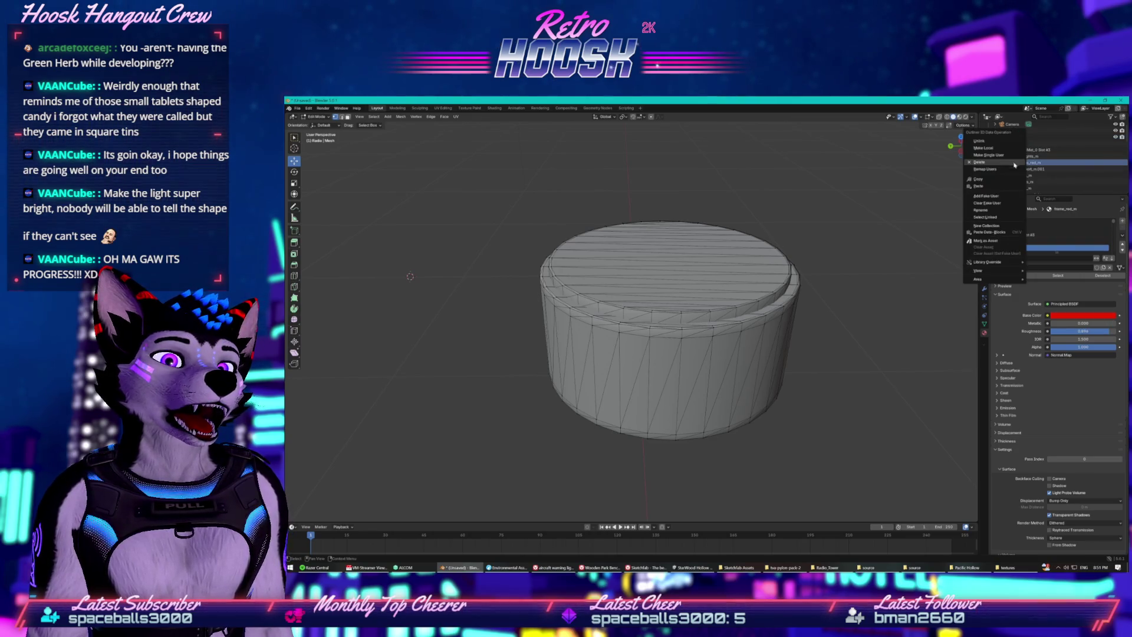
{"action": "left_click", "coordinate": [994, 165]}
{"action": "left_click", "coordinate": [1014, 163]}
{"action": "right_click", "coordinate": [1014, 164]}
{"action": "left_click", "coordinate": [1014, 165]}
{"action": "left_click", "coordinate": [1014, 163]}
{"action": "right_click", "coordinate": [1015, 164]}
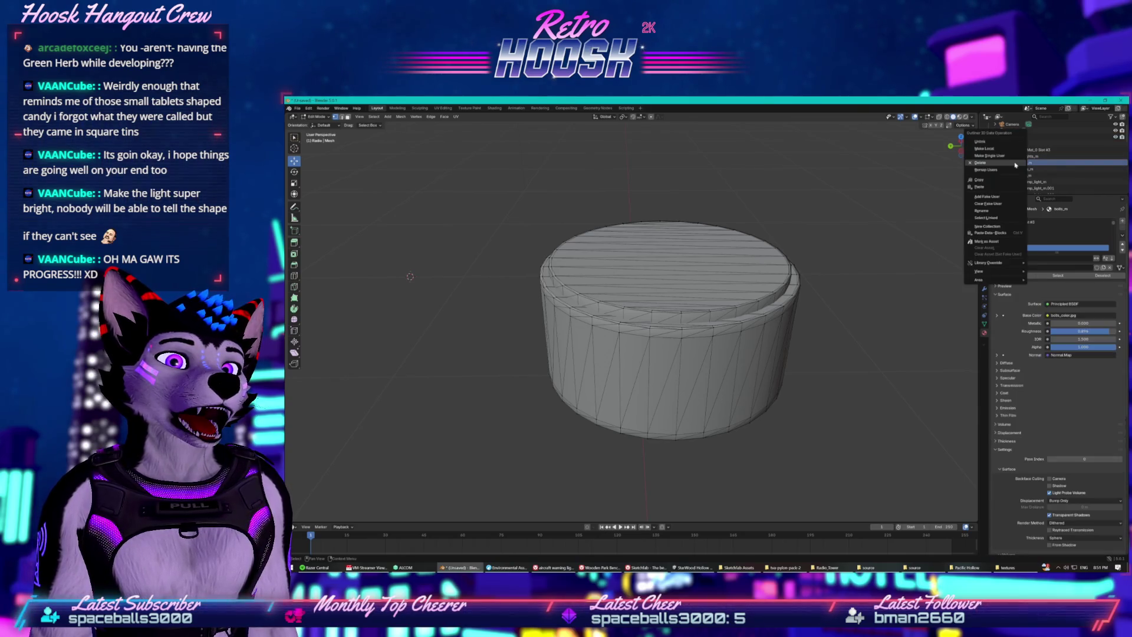
{"action": "left_click", "coordinate": [1015, 165]}
- Delete the ropes_m material and the material listed below it
{"action": "left_click", "coordinate": [1015, 163]}
{"action": "right_click", "coordinate": [1015, 165]}
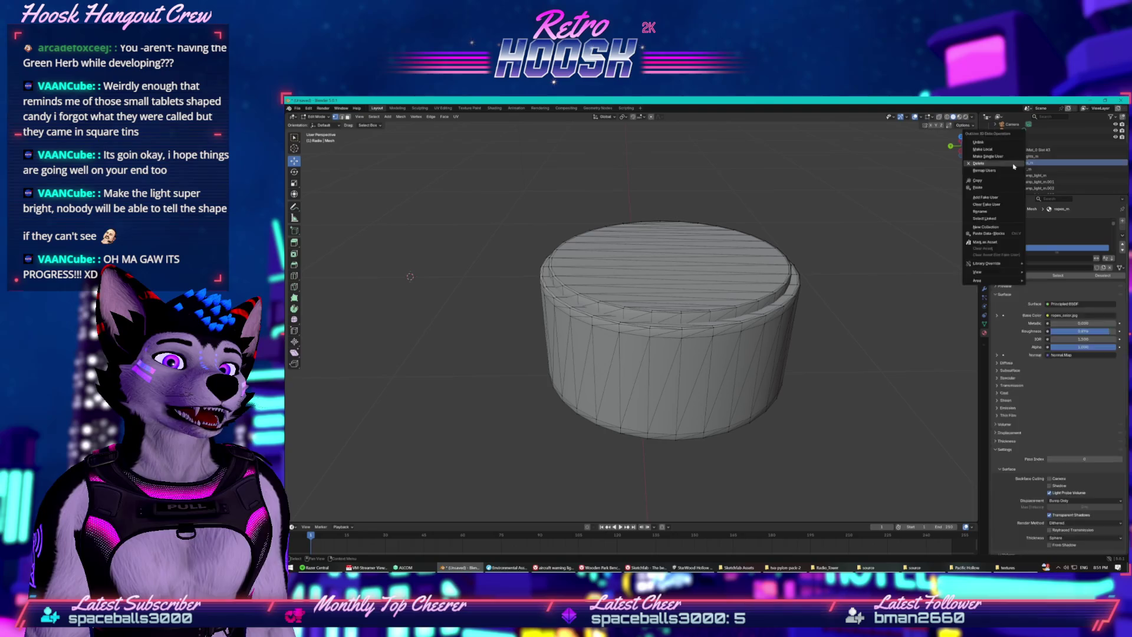
{"action": "left_click", "coordinate": [1013, 166]}
{"action": "left_click", "coordinate": [1014, 164]}
{"action": "right_click", "coordinate": [1014, 164]}
{"action": "left_click", "coordinate": [1015, 166]}
{"action": "scroll", "coordinate": [1013, 169], "scroll_direction": "down", "scroll_amount": 5}
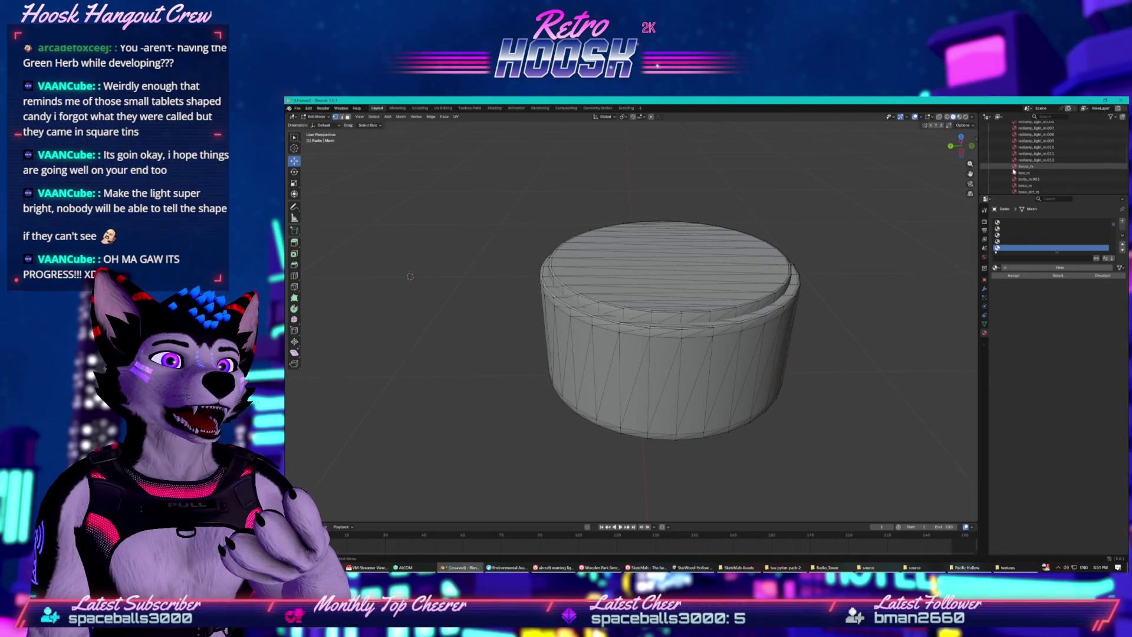
- Delete fence_m, box_m and bolts_m.001, undoing the accidental Radio mesh deletion
{"action": "left_click", "coordinate": [1014, 168]}
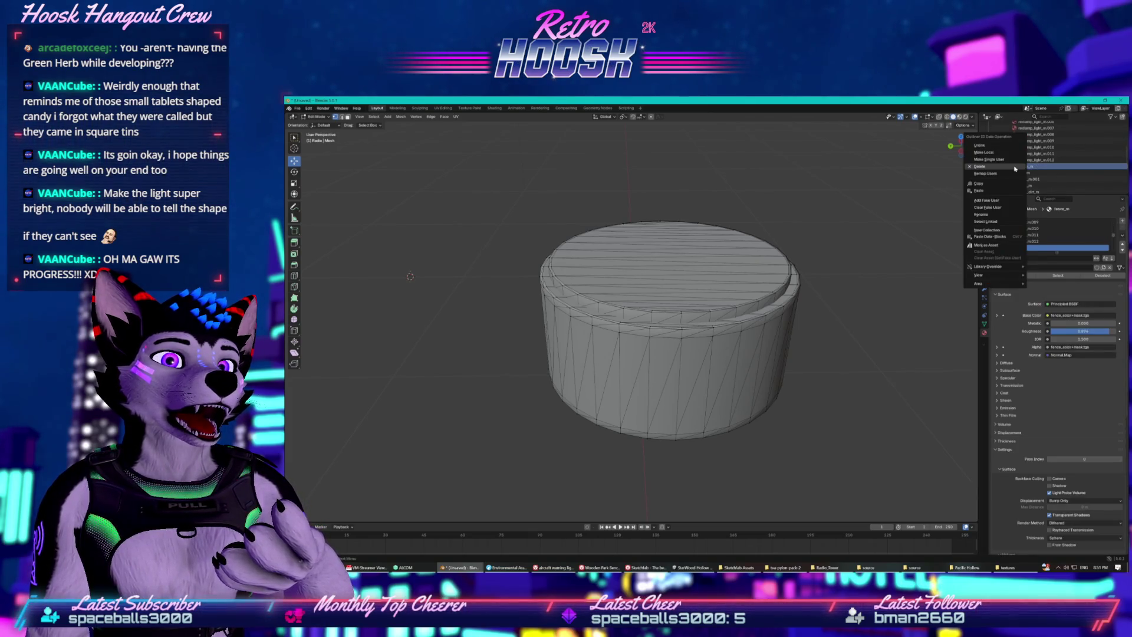
{"action": "key", "text": "Delete"}
{"action": "left_click", "coordinate": [1014, 167]}
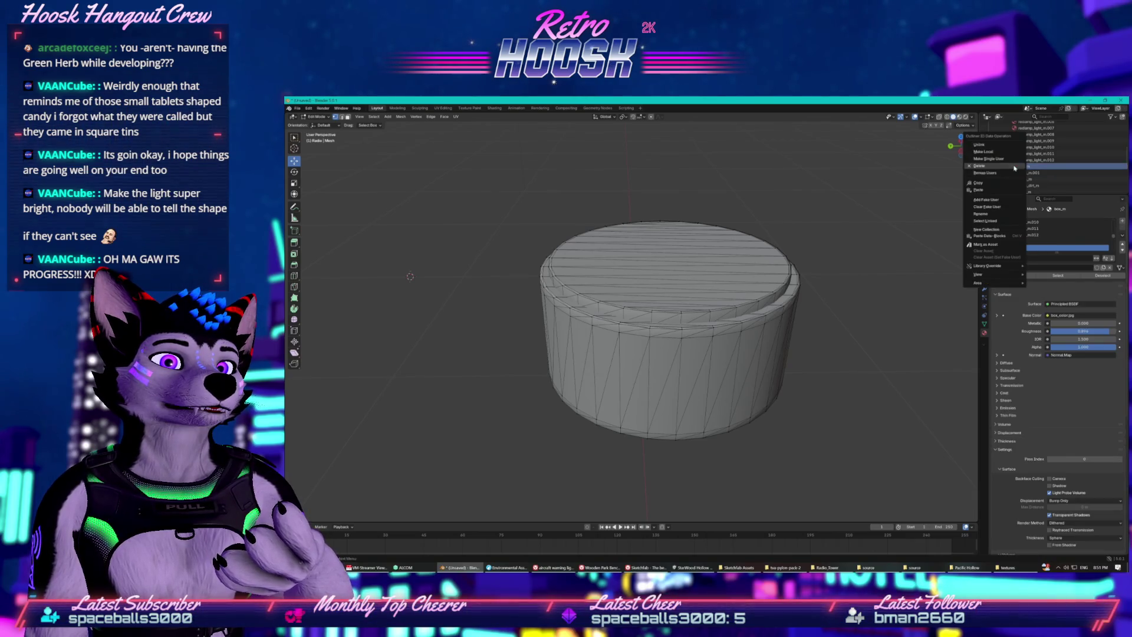
{"action": "key", "text": "Delete"}
{"action": "left_click", "coordinate": [1014, 168]}
{"action": "key", "text": "Delete"}
{"action": "left_click", "coordinate": [1014, 167]}
{"action": "key", "text": "Delete"}
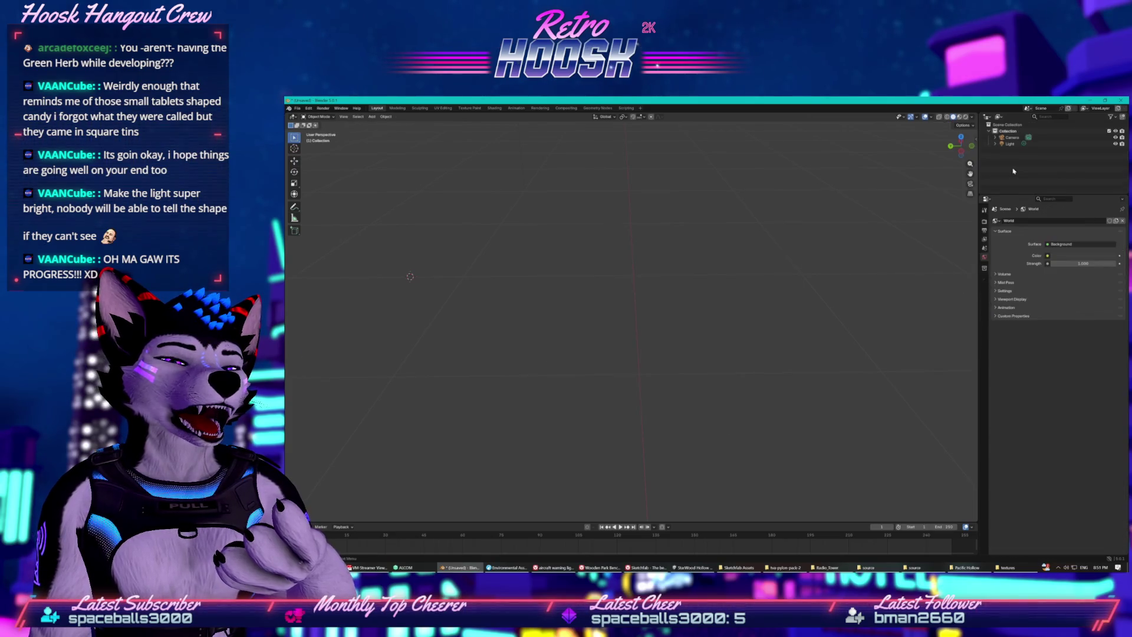
{"action": "key", "text": "ctrl+z"}
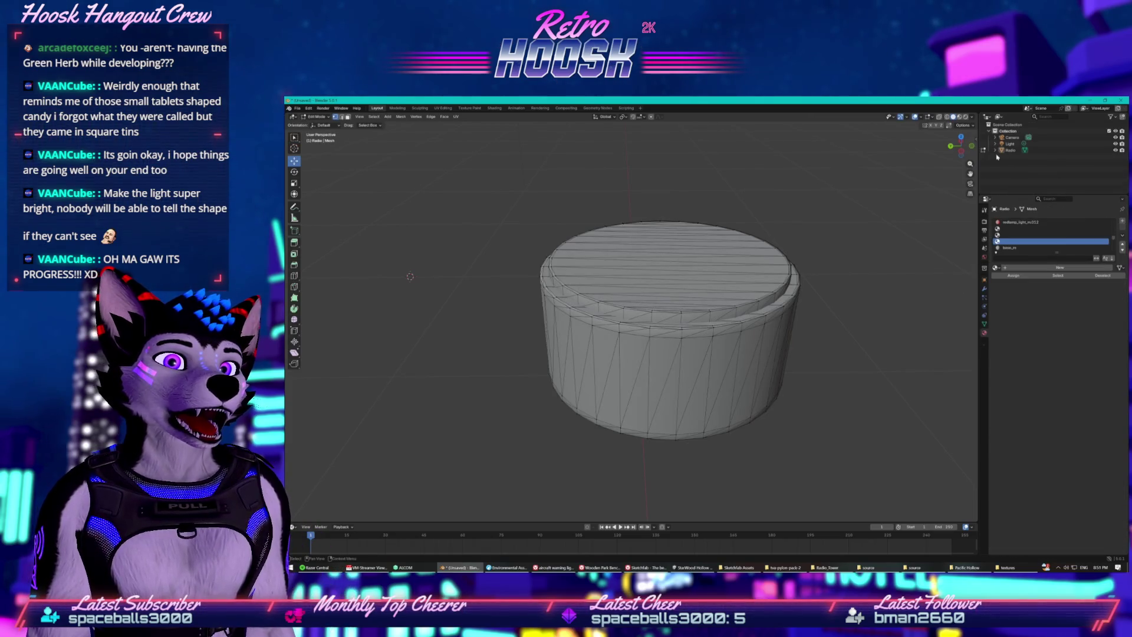
- Expand Radio's material list and check support_m.005 without deleting it
{"action": "left_click", "coordinate": [995, 150]}
{"action": "scroll", "coordinate": [1005, 168], "scroll_direction": "down", "scroll_amount": 5}
{"action": "scroll", "coordinate": [1008, 174], "scroll_direction": "down", "scroll_amount": 4}
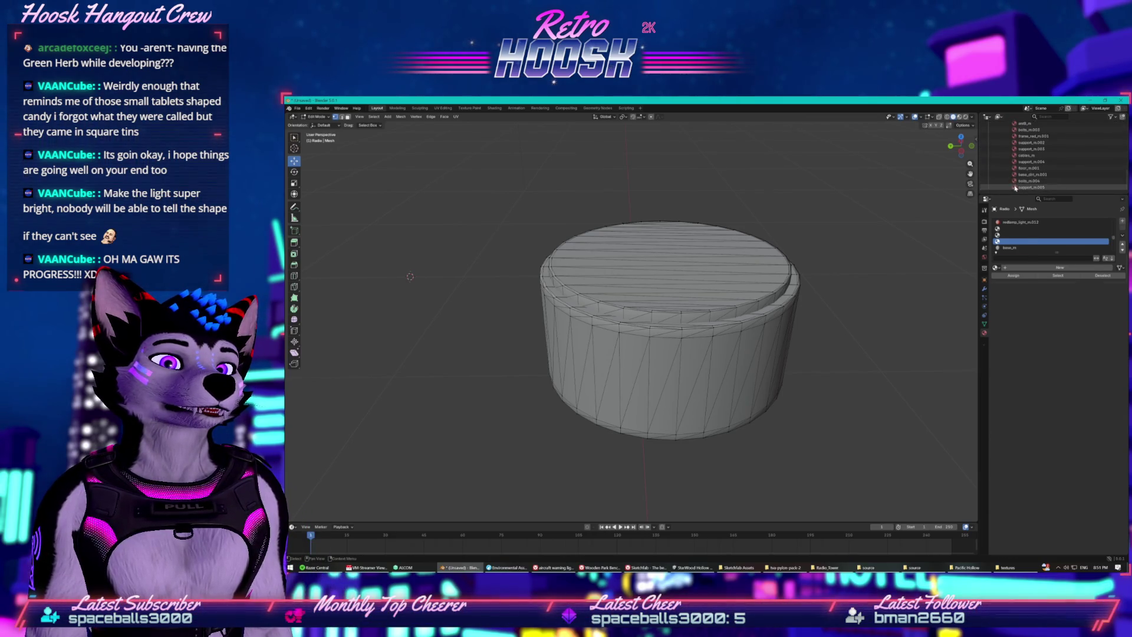
{"action": "left_click", "coordinate": [1014, 187]}
{"action": "right_click", "coordinate": [1014, 188]}
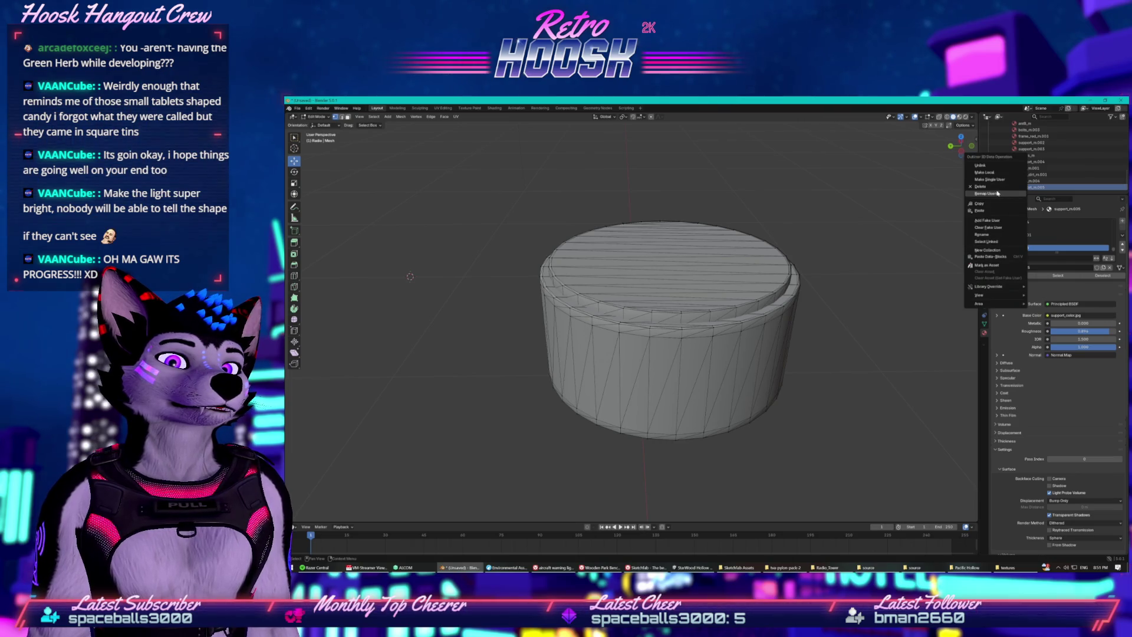
{"action": "key", "text": "Escape"}
{"action": "scroll", "coordinate": [1015, 187], "scroll_direction": "up", "scroll_amount": 1}
- Delete bolts_m.004 and the next three materials in the list
{"action": "left_click", "coordinate": [1015, 188]}
{"action": "right_click", "coordinate": [1014, 189]}
{"action": "left_click", "coordinate": [1014, 189]}
{"action": "right_click", "coordinate": [1015, 188]}
{"action": "left_click", "coordinate": [1015, 189]}
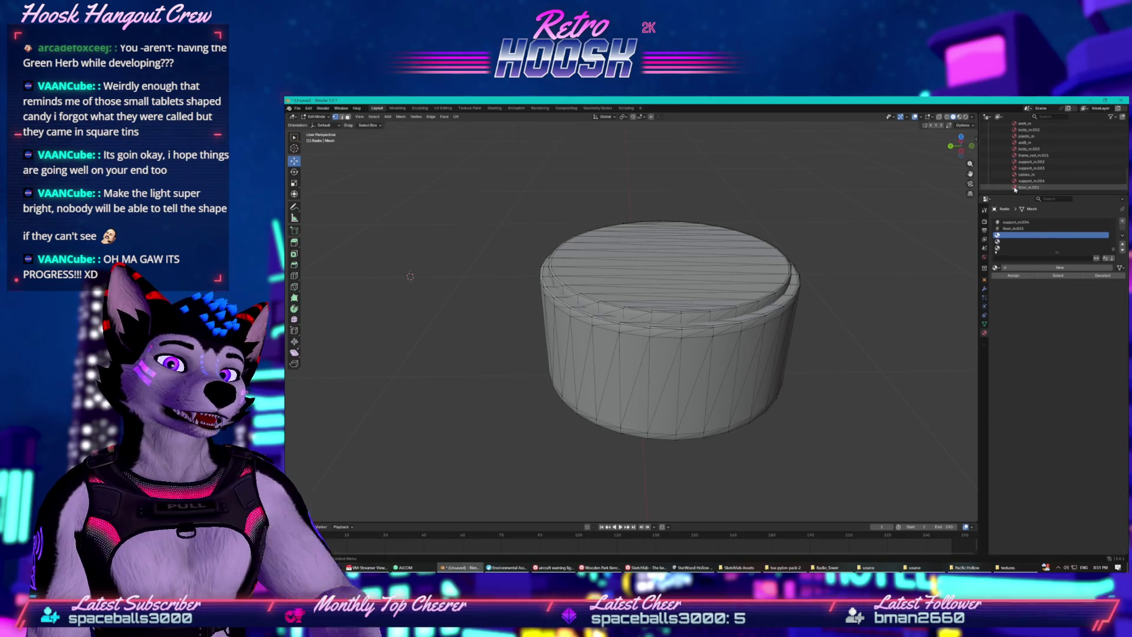
{"action": "left_click", "coordinate": [1014, 187]}
{"action": "right_click", "coordinate": [1014, 187]}
{"action": "left_click", "coordinate": [1014, 189]}
{"action": "left_click", "coordinate": [1015, 188]}
{"action": "right_click", "coordinate": [1014, 187]}
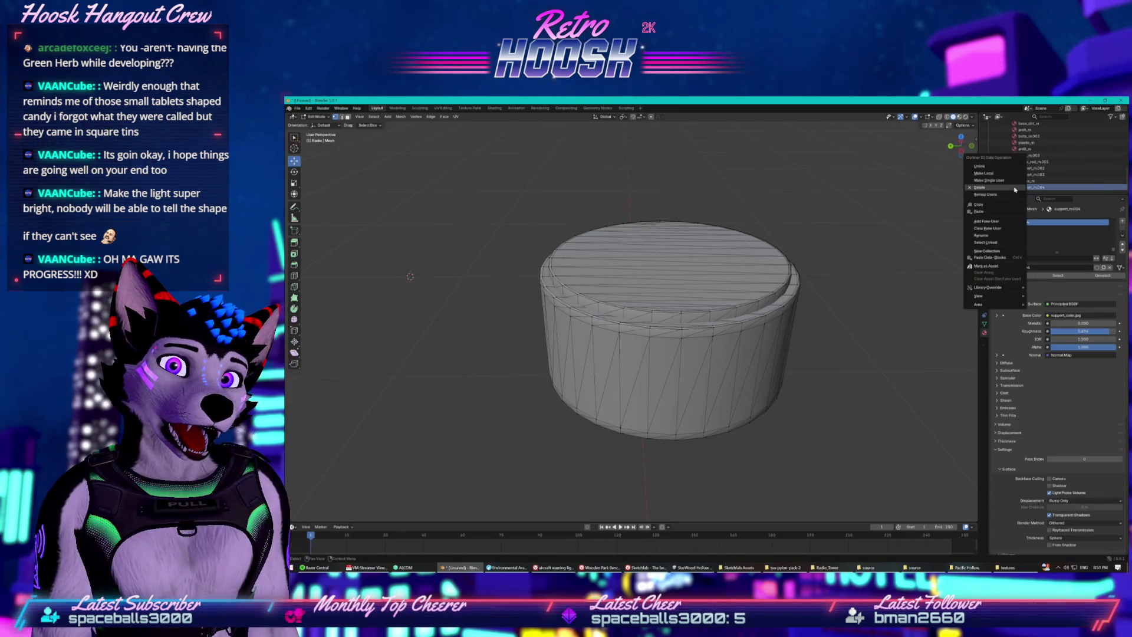
{"action": "left_click", "coordinate": [1015, 189]}
- Delete support_m.004, undo the accidental mesh deletion, and select cables_m
{"action": "right_click", "coordinate": [1015, 188]}
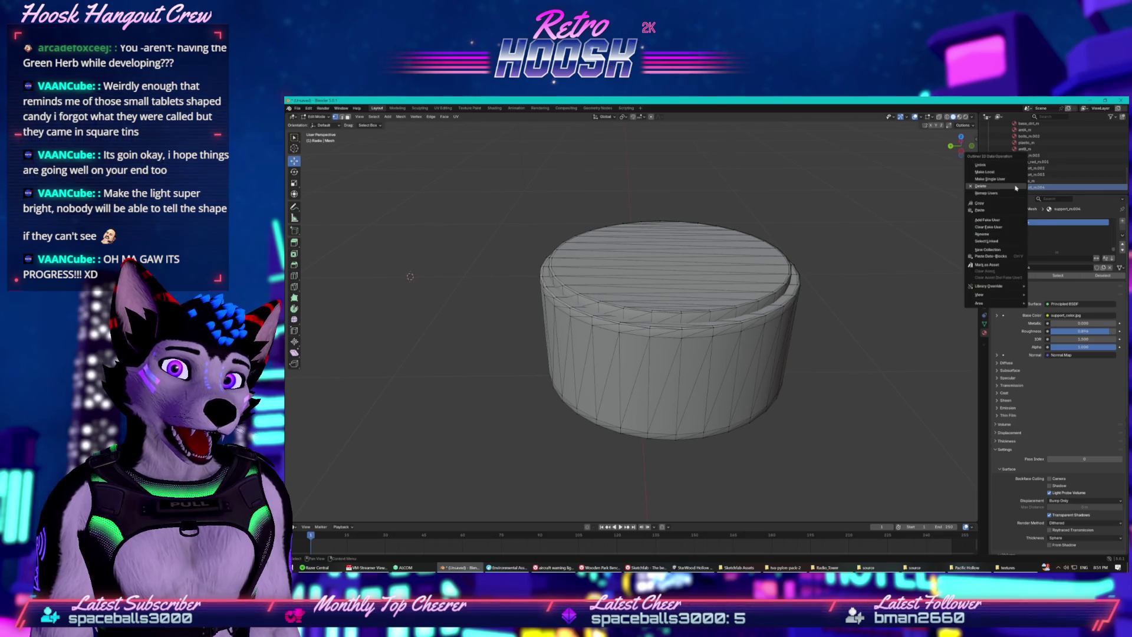
{"action": "left_click", "coordinate": [1015, 186]}
{"action": "left_click", "coordinate": [1015, 187]}
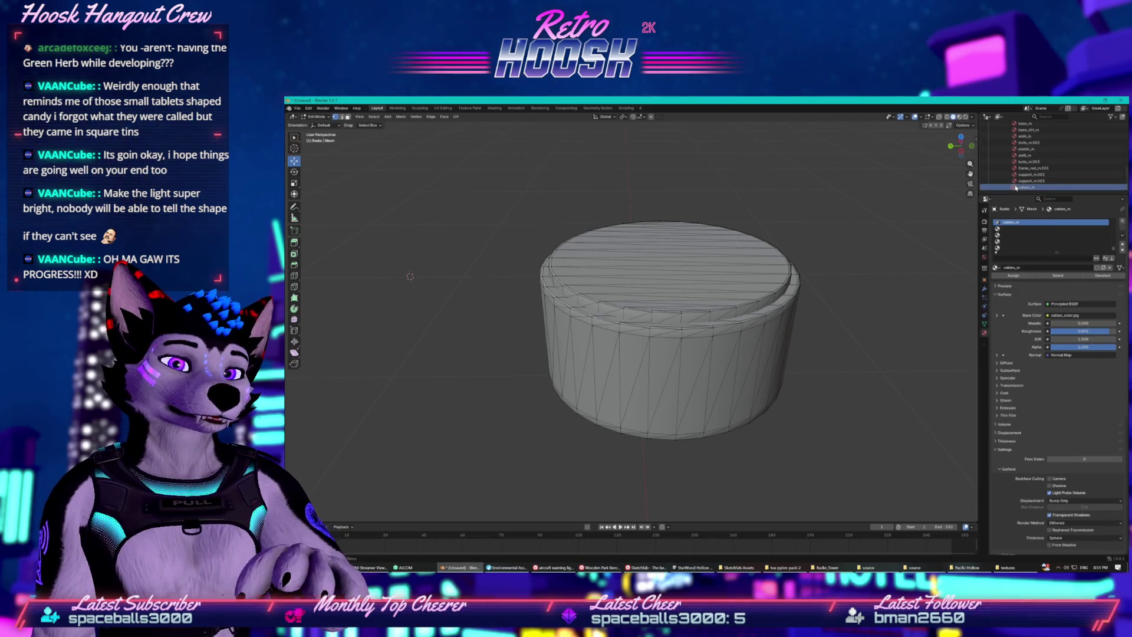
{"action": "key", "text": "Delete"}
{"action": "key", "text": "ctrl+z"}
{"action": "left_click", "coordinate": [995, 150]}
{"action": "scroll", "coordinate": [1013, 177], "scroll_direction": "down", "scroll_amount": 5}
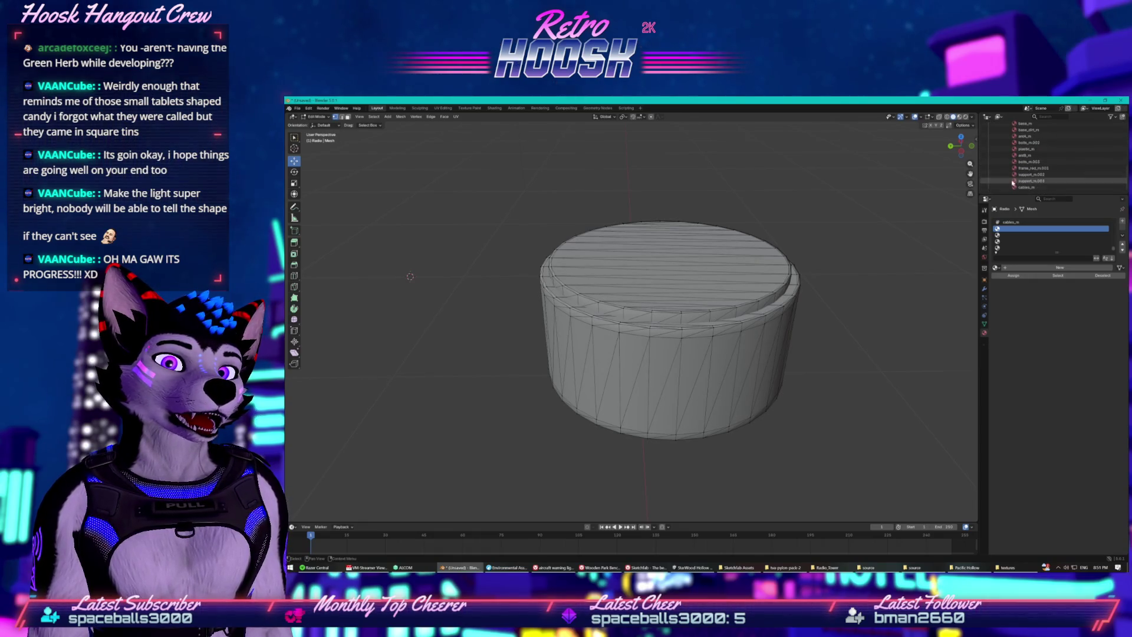
{"action": "left_click", "coordinate": [1015, 187]}
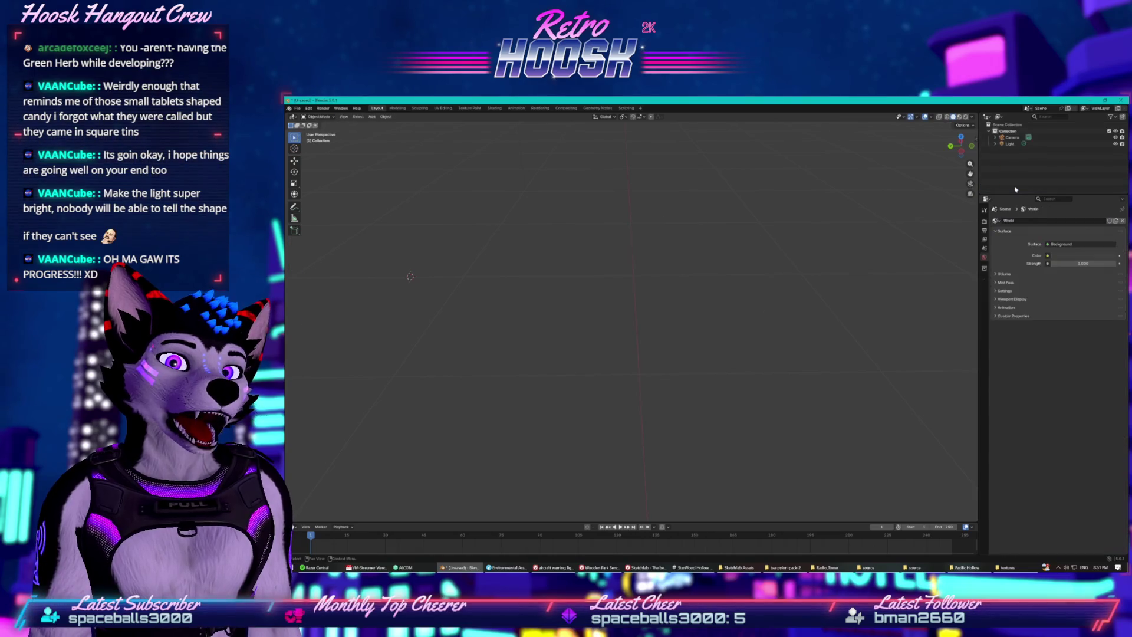
- Delete the cables_m, support_m.003 and support_m.002 materials
{"action": "left_click", "coordinate": [995, 150]}
{"action": "left_click", "coordinate": [995, 150]}
{"action": "scroll", "coordinate": [1012, 177], "scroll_direction": "down", "scroll_amount": 5}
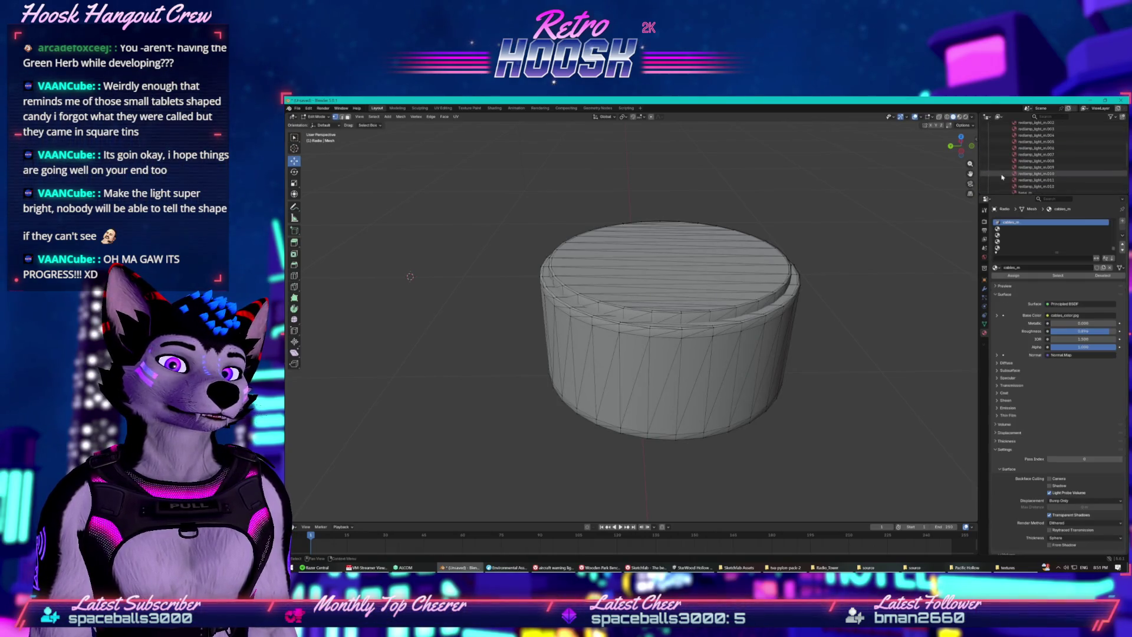
{"action": "right_click", "coordinate": [1014, 188]}
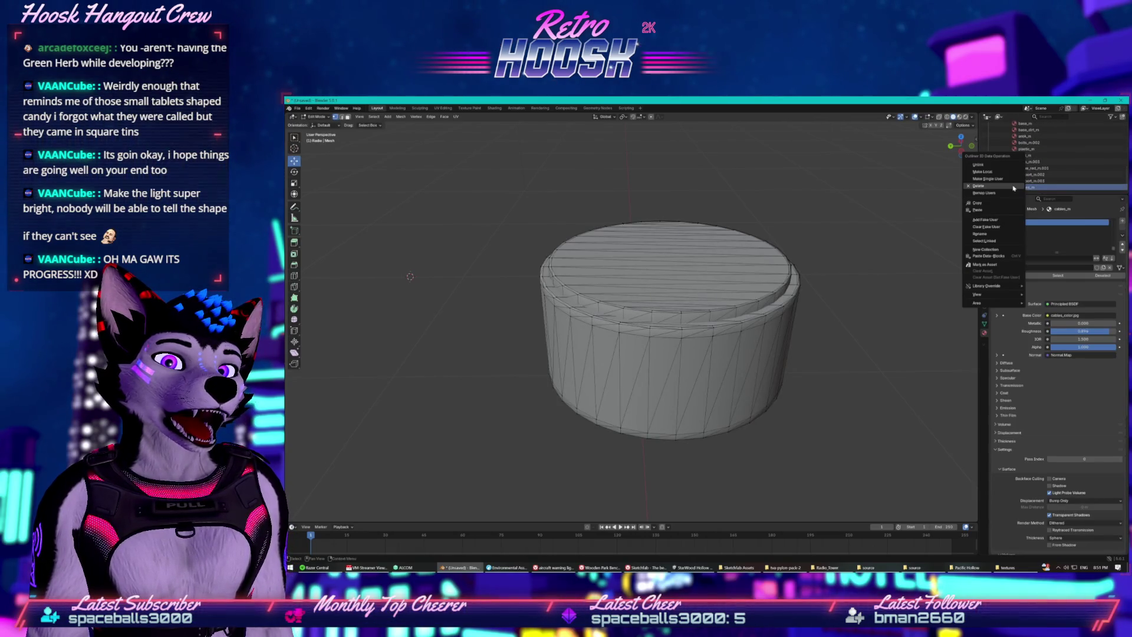
{"action": "left_click", "coordinate": [973, 189]}
{"action": "left_click", "coordinate": [1015, 187]}
{"action": "right_click", "coordinate": [1015, 188]}
{"action": "left_click", "coordinate": [980, 187]}
{"action": "left_click", "coordinate": [1015, 187]}
{"action": "right_click", "coordinate": [1015, 188]}
{"action": "left_click", "coordinate": [1010, 189]}
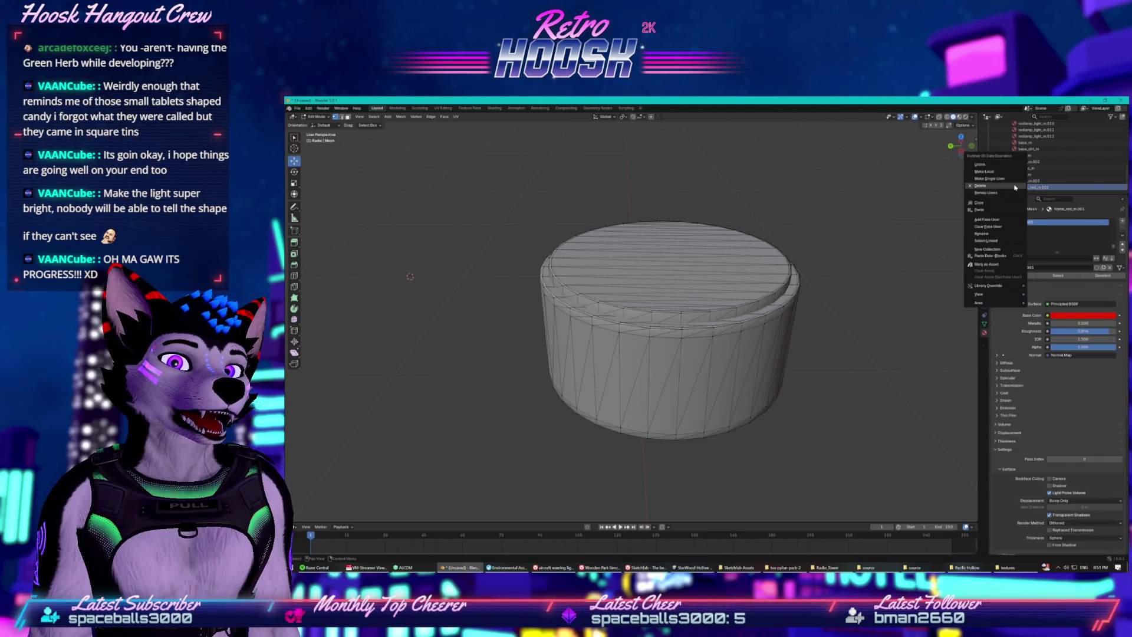
- Delete bolts_m.003 and plastic_m, undoing an accidental radio mesh deletion
{"action": "left_click", "coordinate": [1013, 187]}
{"action": "right_click", "coordinate": [1013, 187]}
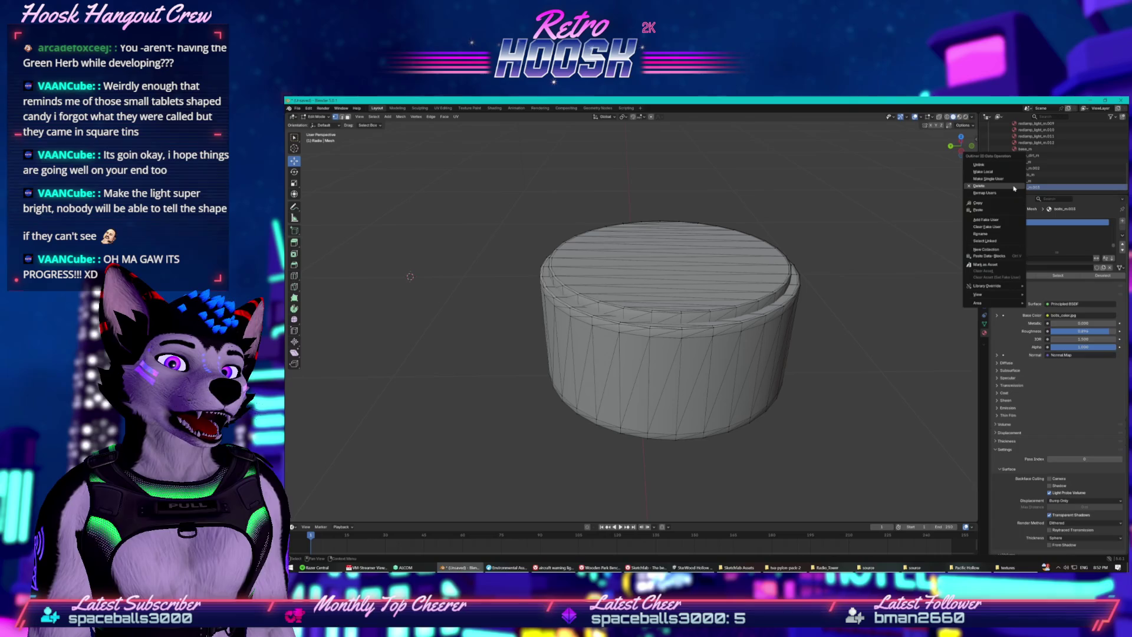
{"action": "left_click", "coordinate": [1014, 188]}
{"action": "left_click", "coordinate": [1015, 187]}
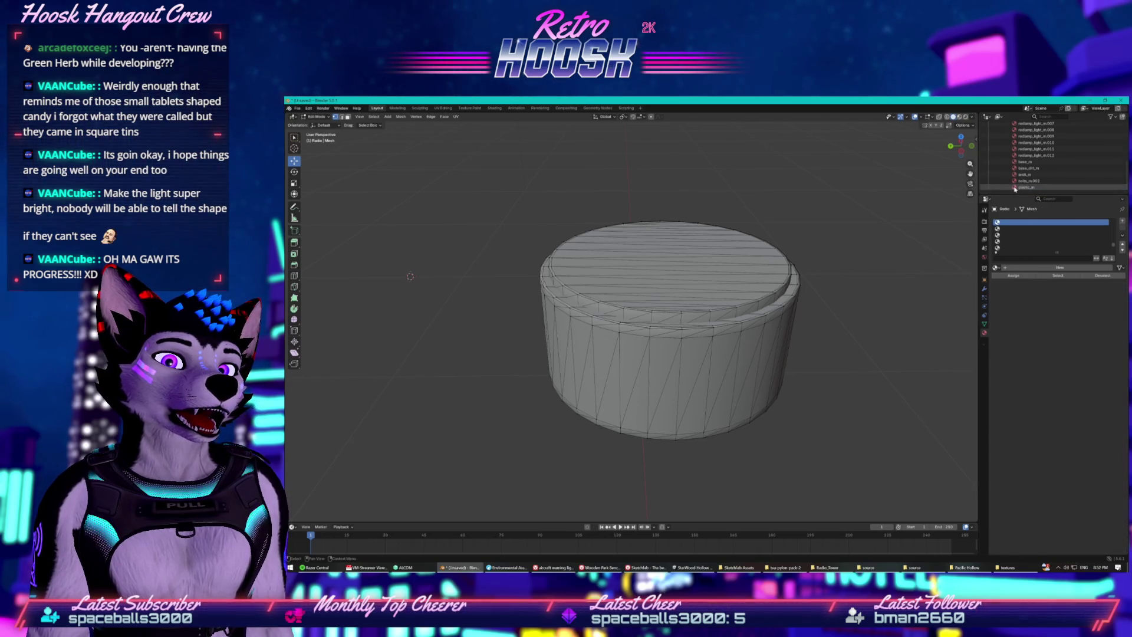
{"action": "right_click", "coordinate": [1015, 187]}
{"action": "left_click", "coordinate": [1015, 189]}
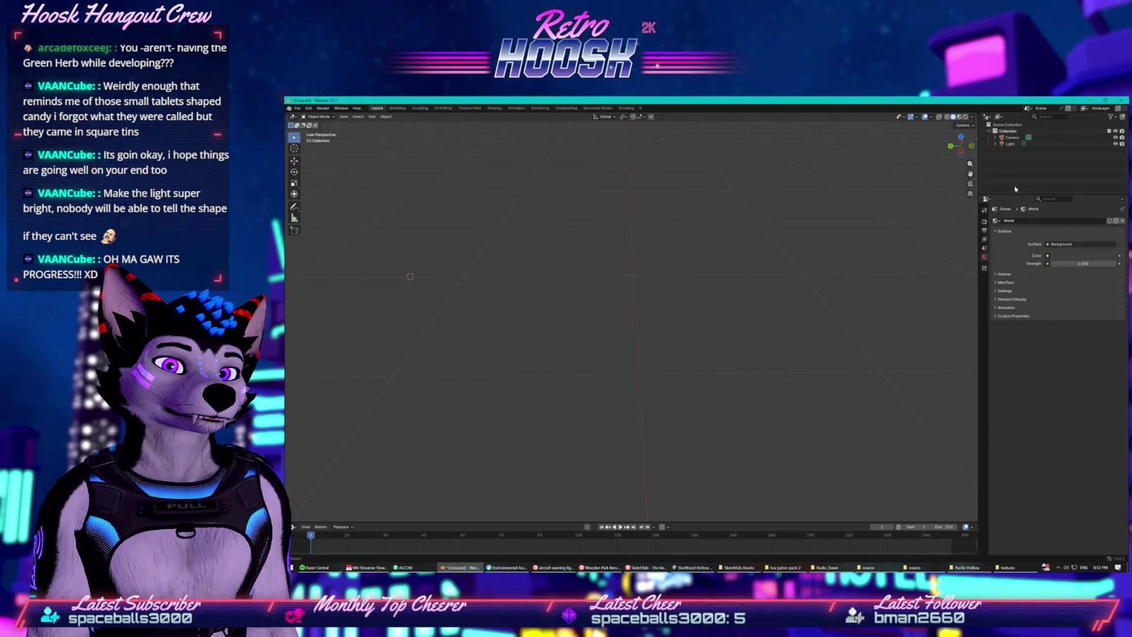
{"action": "key", "text": "ctrl+z"}
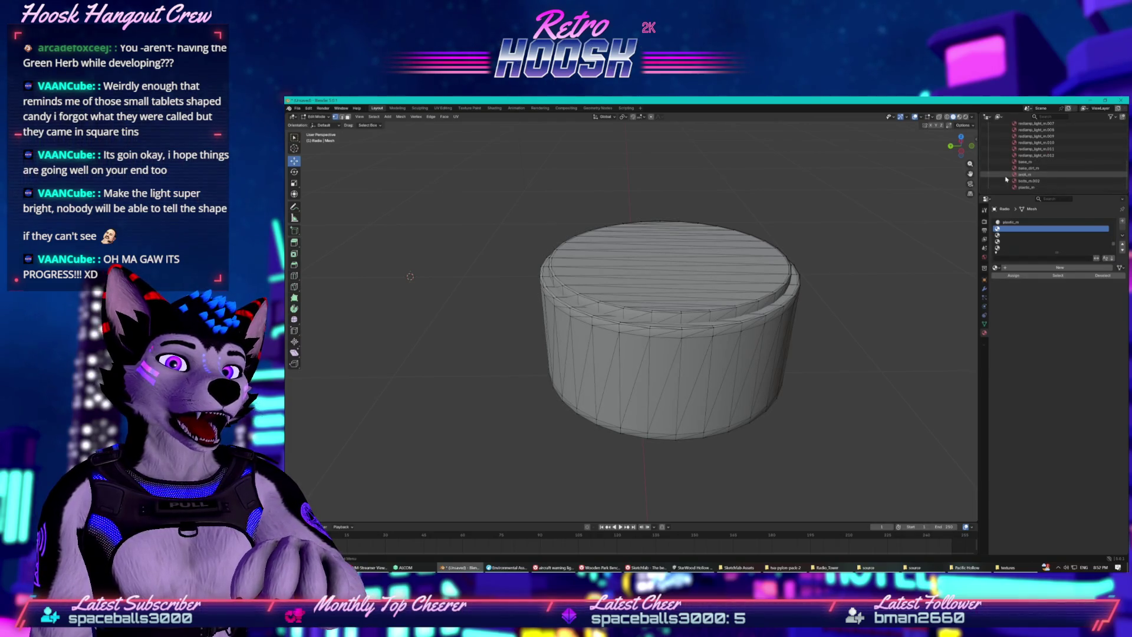
{"action": "left_click", "coordinate": [1013, 186]}
{"action": "right_click", "coordinate": [1014, 187]}
{"action": "left_click", "coordinate": [1012, 189]}
- Delete two leftover materials, then base_dirt_m and base_m
{"action": "left_click", "coordinate": [1013, 188]}
{"action": "right_click", "coordinate": [1014, 187]}
{"action": "left_click", "coordinate": [1013, 187]}
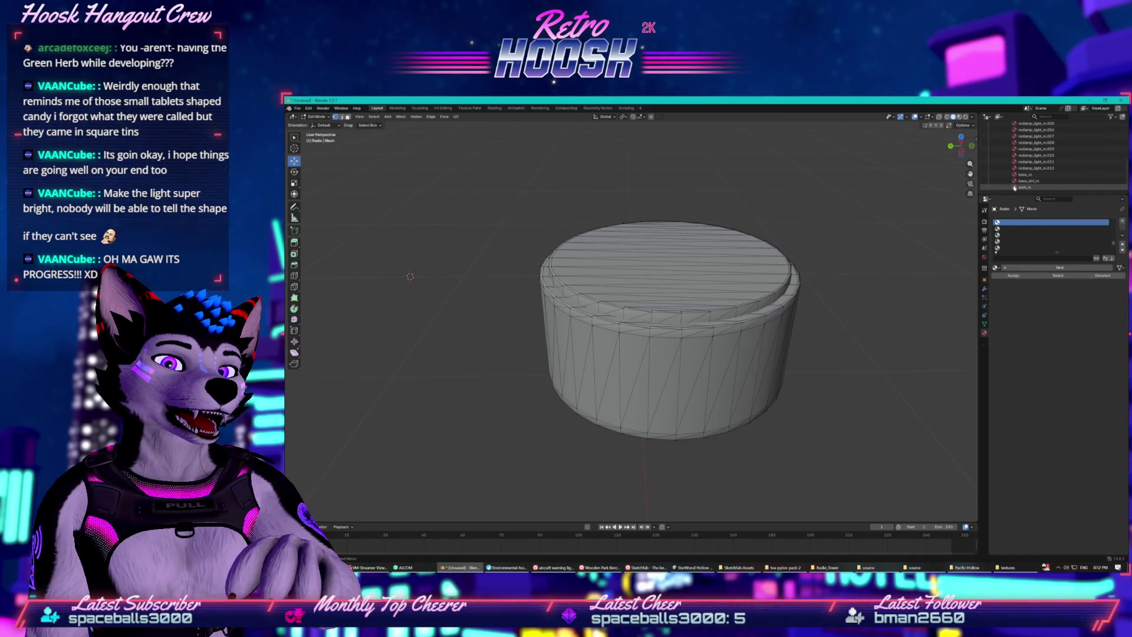
{"action": "left_click", "coordinate": [1014, 187]}
{"action": "right_click", "coordinate": [1014, 188]}
{"action": "left_click", "coordinate": [1014, 187]}
{"action": "left_click", "coordinate": [1014, 188]}
{"action": "right_click", "coordinate": [1014, 188]}
{"action": "left_click", "coordinate": [1014, 187]}
{"action": "left_click", "coordinate": [1014, 187]}
{"action": "right_click", "coordinate": [1014, 188]}
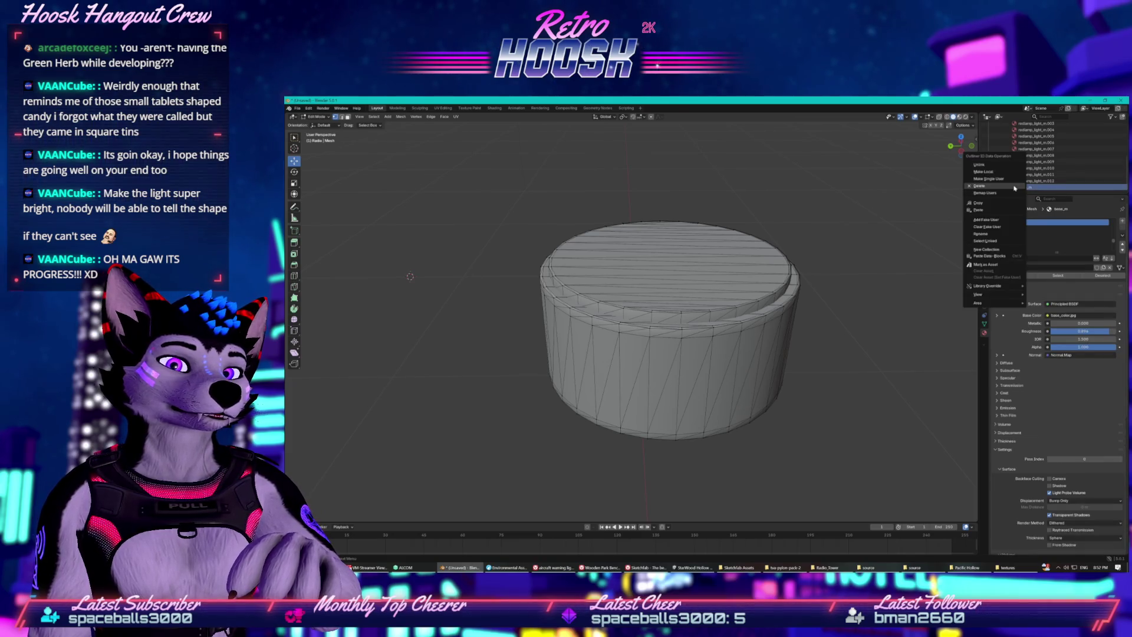
{"action": "left_click", "coordinate": [1014, 188]}
- Select MultiMat_0 Slot #3 and begin saving the file under a new name
{"action": "scroll", "coordinate": [1014, 177], "scroll_direction": "up", "scroll_amount": 5}
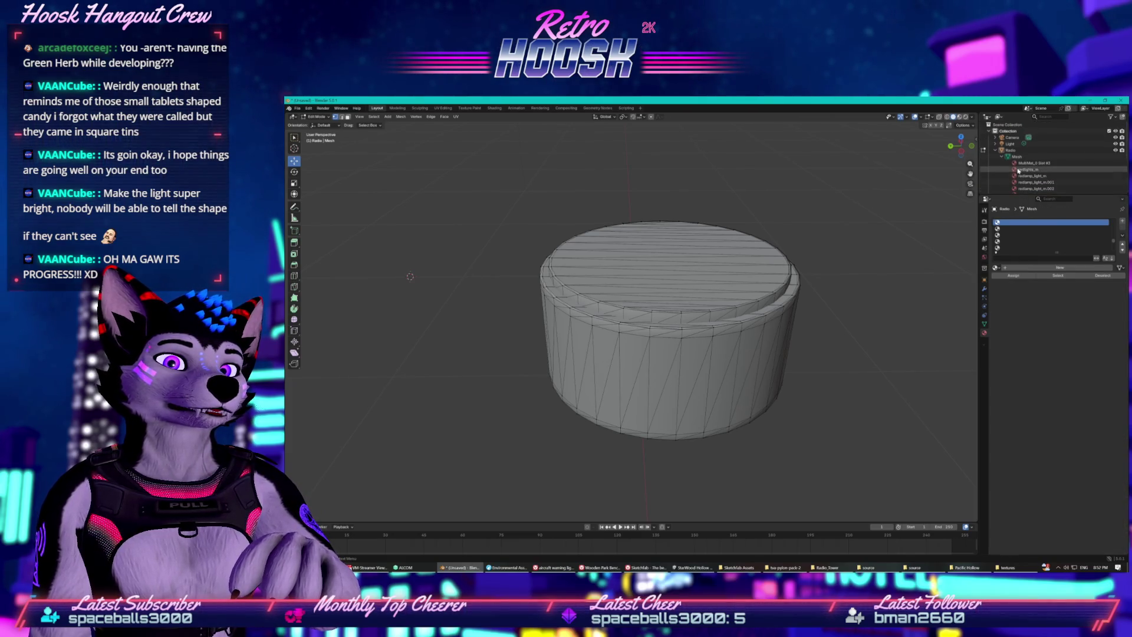
{"action": "left_click", "coordinate": [1019, 163]}
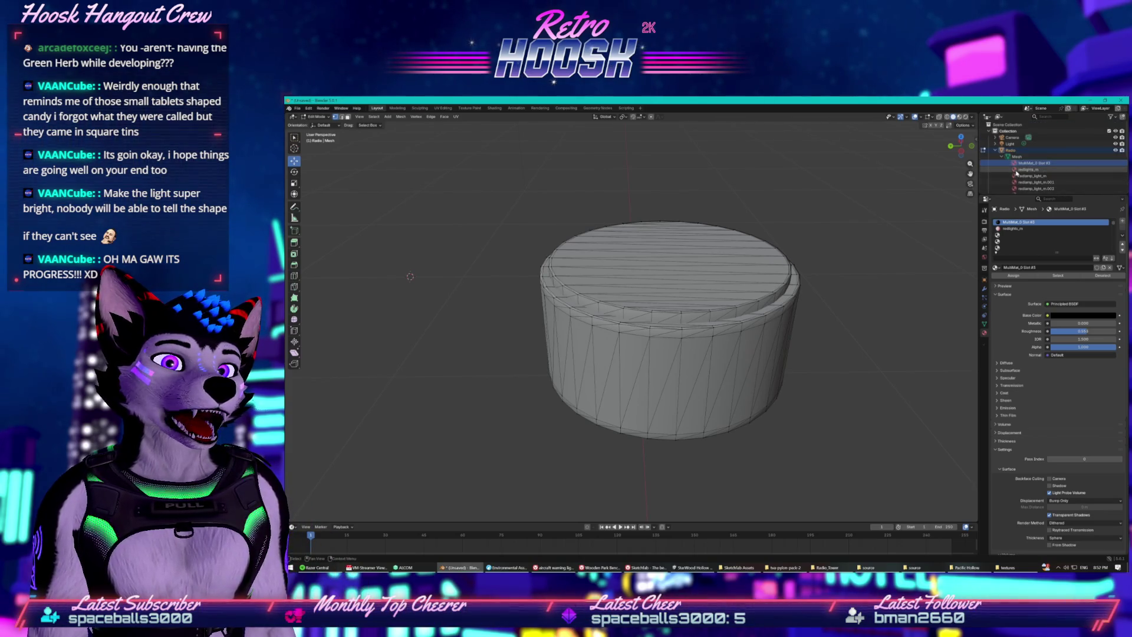
{"action": "left_click", "coordinate": [298, 108]}
{"action": "left_click", "coordinate": [310, 155]}
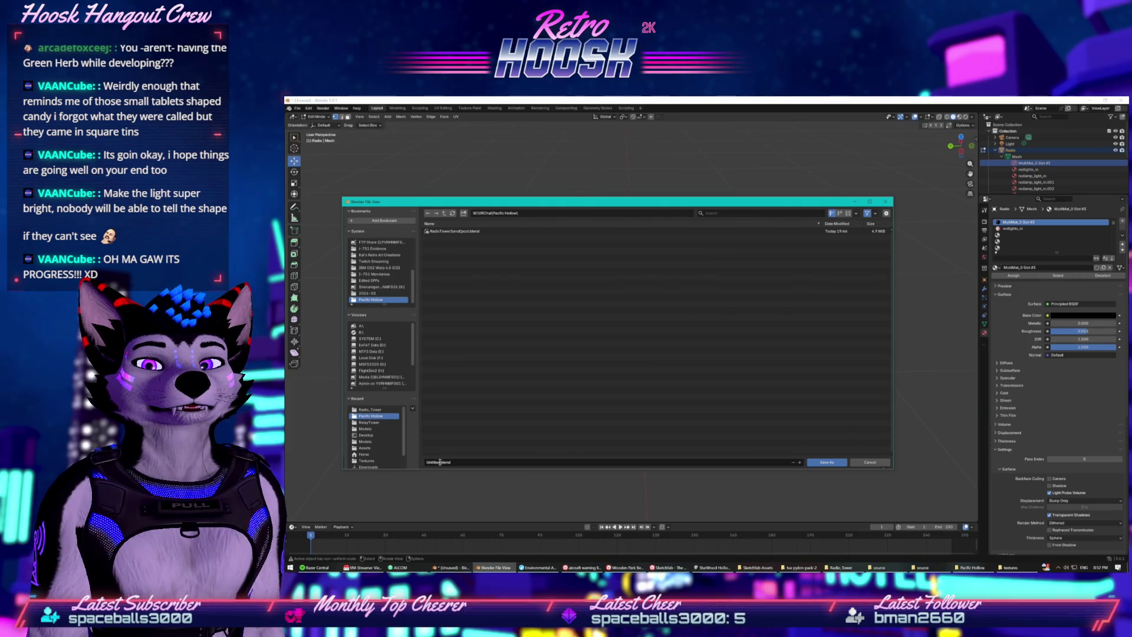
- Save the model as AircraftWarningLight.blend and export it as AircraftWarningLight.fbx
{"action": "type", "text": "AircraftWarning"}
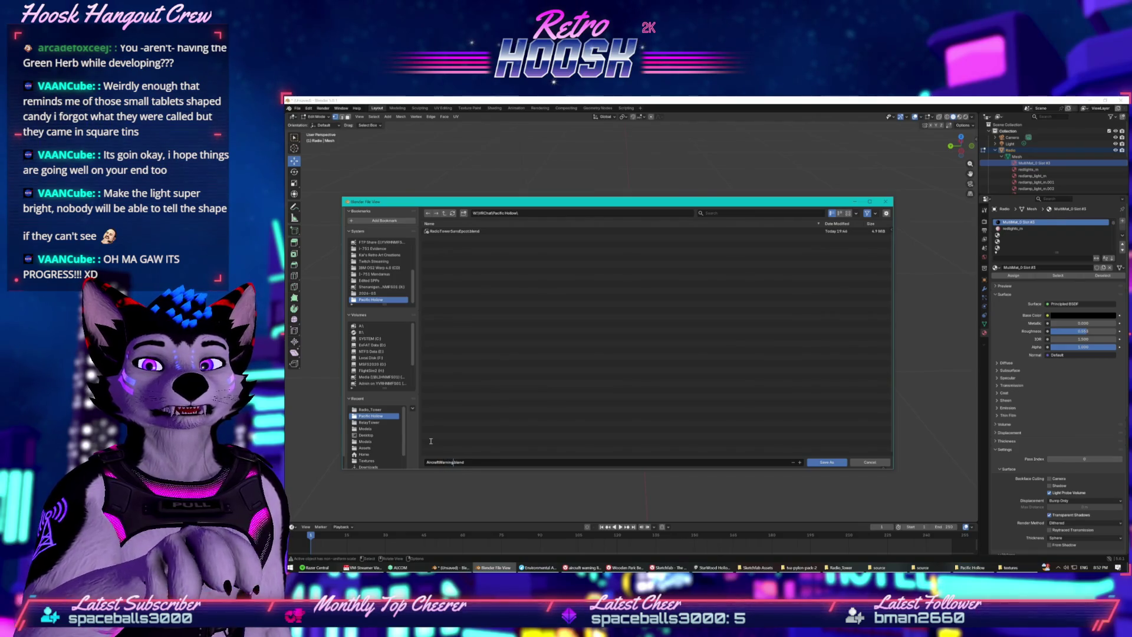
{"action": "type", "text": "Light"}
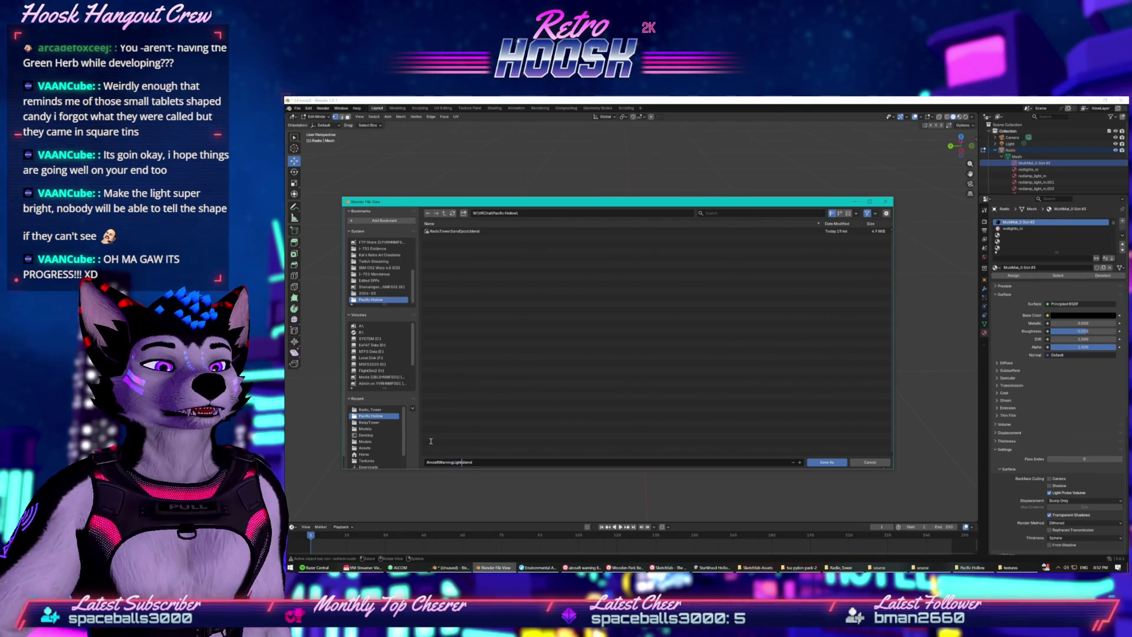
{"action": "left_click", "coordinate": [816, 463]}
{"action": "left_click", "coordinate": [297, 108]}
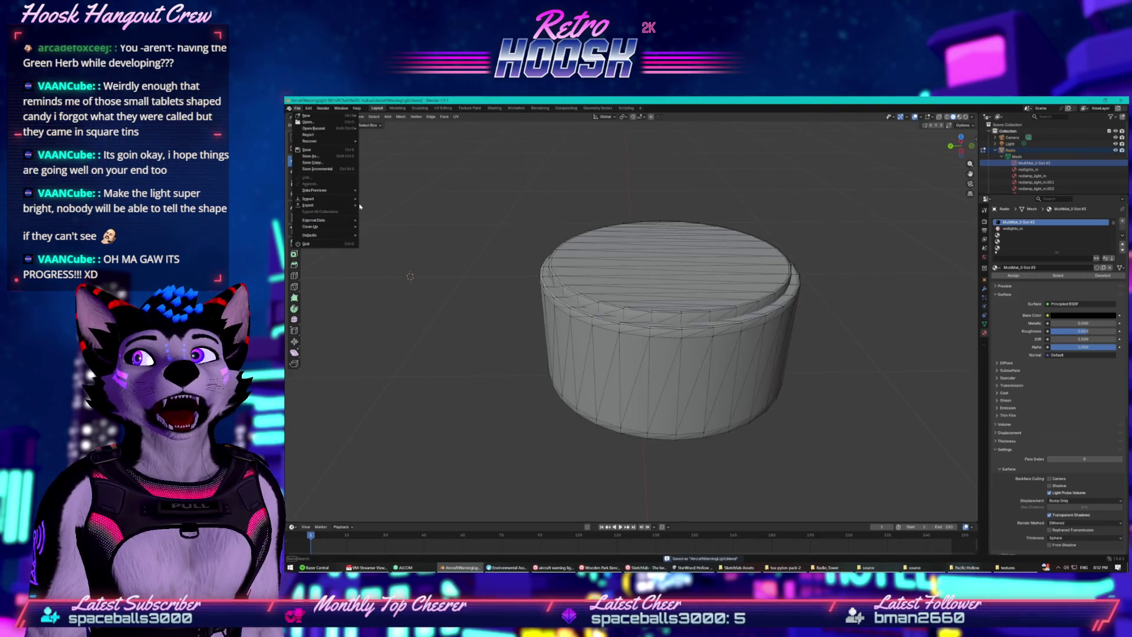
{"action": "mouse_move", "coordinate": [325, 205]}
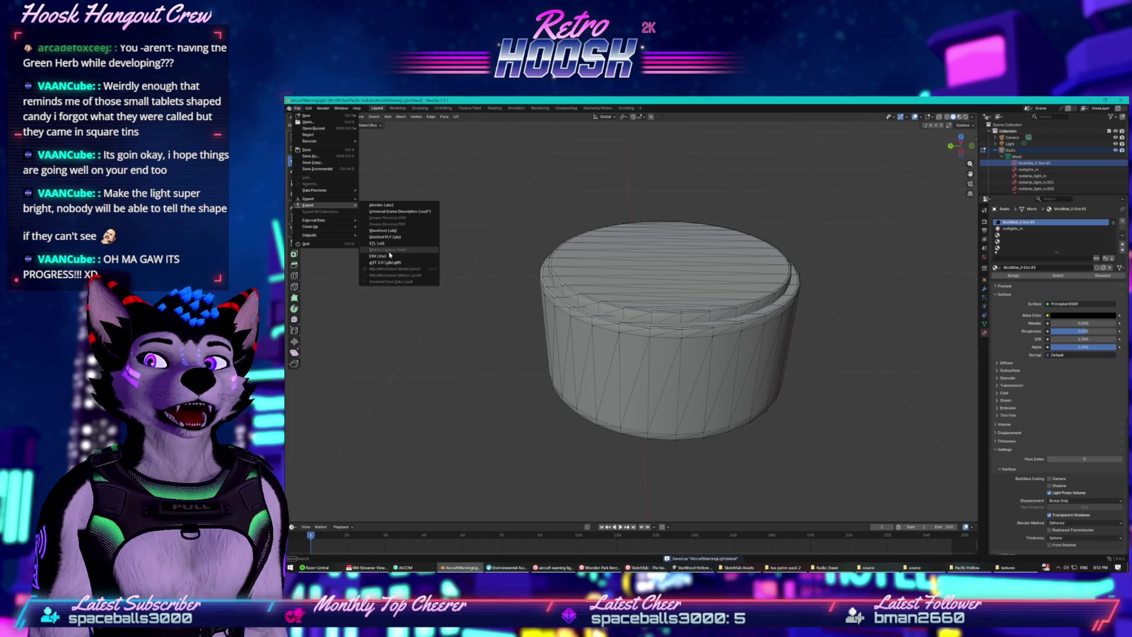
{"action": "left_click", "coordinate": [392, 255]}
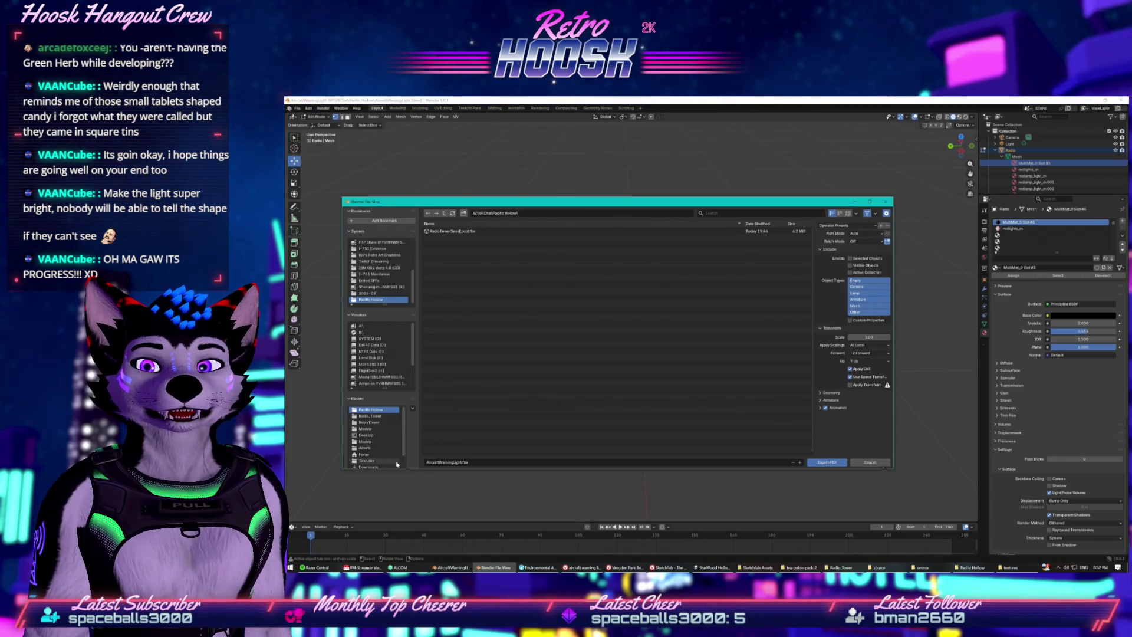
{"action": "left_click", "coordinate": [823, 463]}
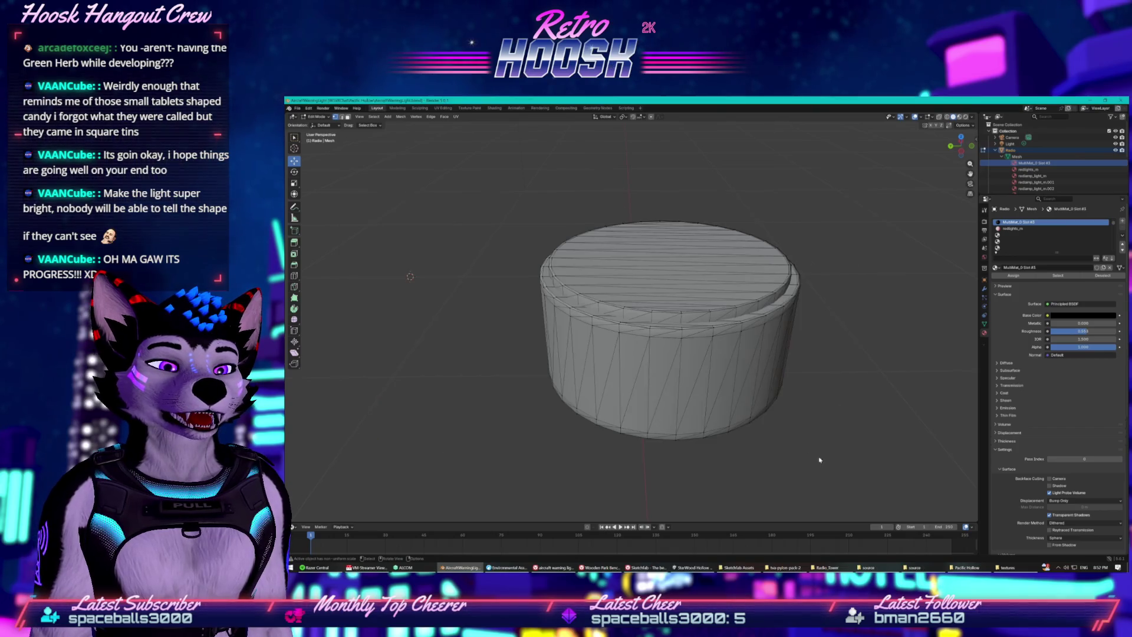
{"action": "left_click", "coordinate": [1009, 568]}
- Cut the exported FBX file from the Pacific Hollow folder and switch to Unity
{"action": "left_click", "coordinate": [1009, 569]}
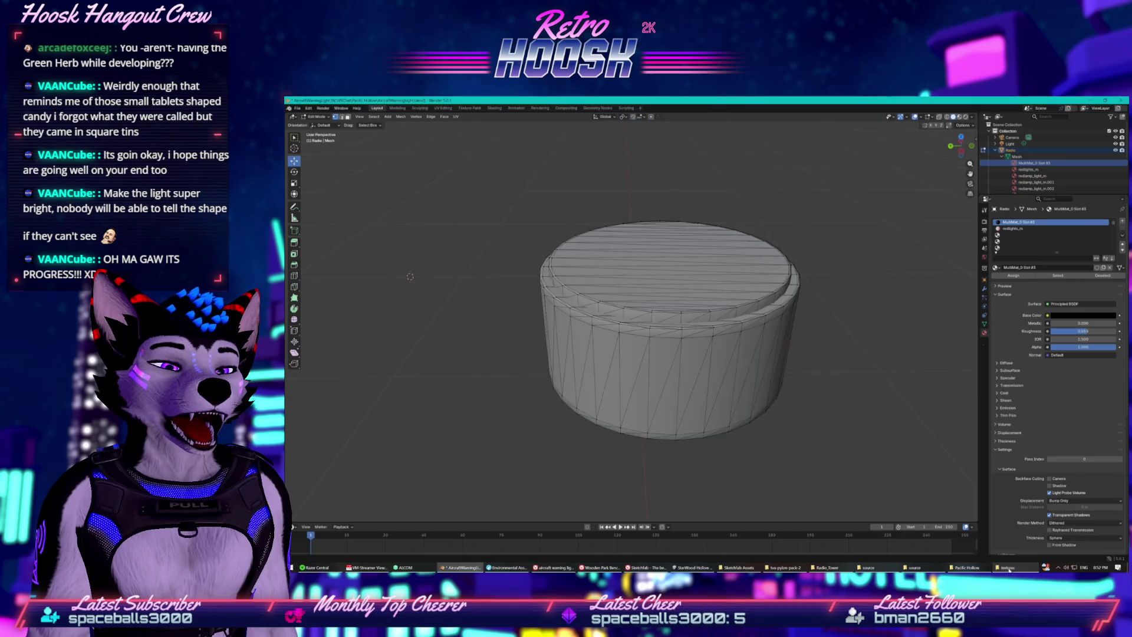
{"action": "left_click", "coordinate": [962, 568]}
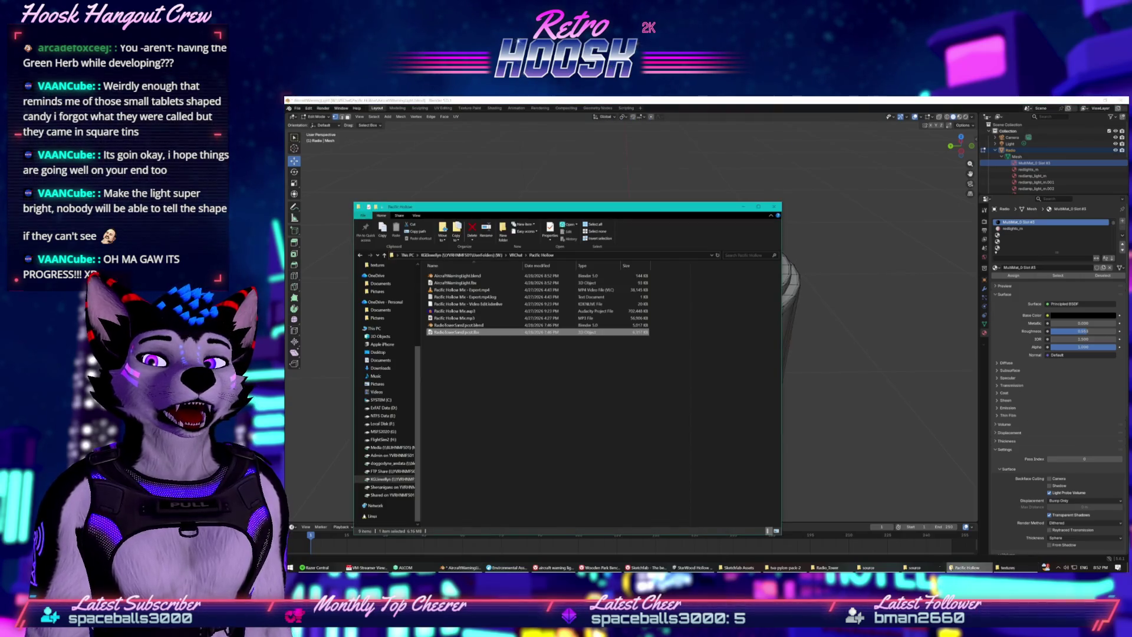
{"action": "right_click", "coordinate": [461, 333]}
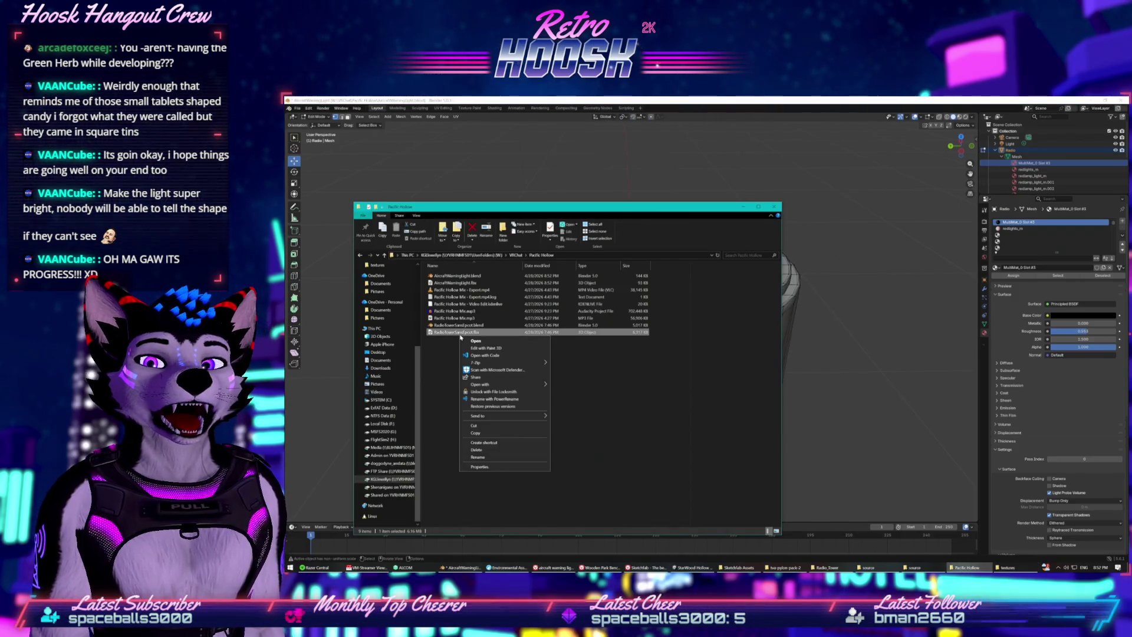
{"action": "left_click", "coordinate": [490, 427]}
{"action": "left_click", "coordinate": [463, 567]}
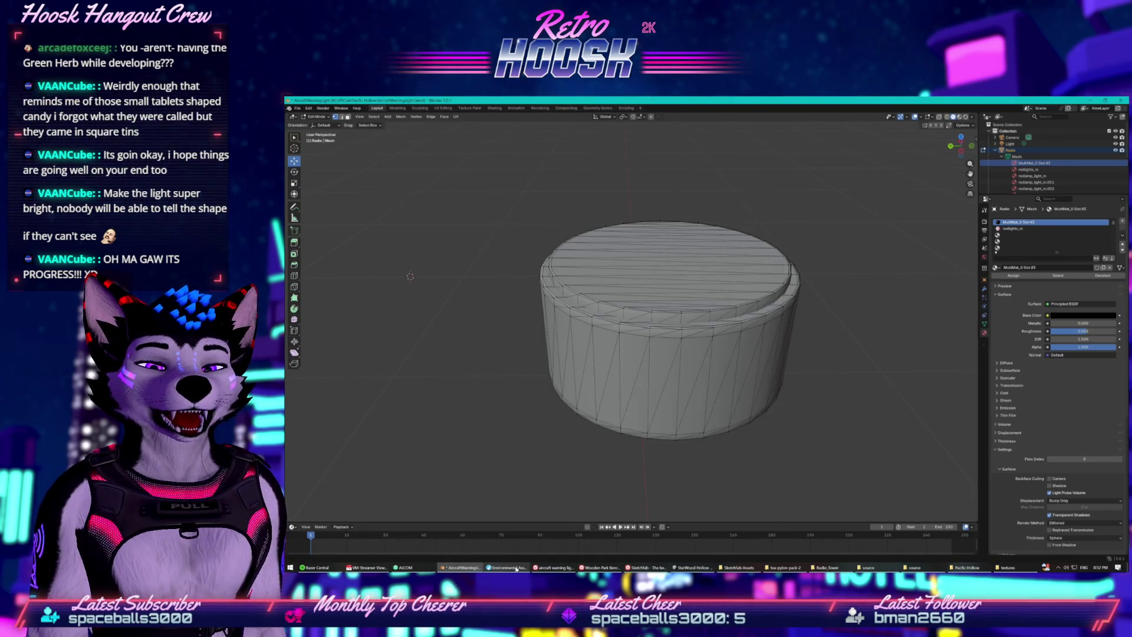
{"action": "left_click", "coordinate": [692, 567]}
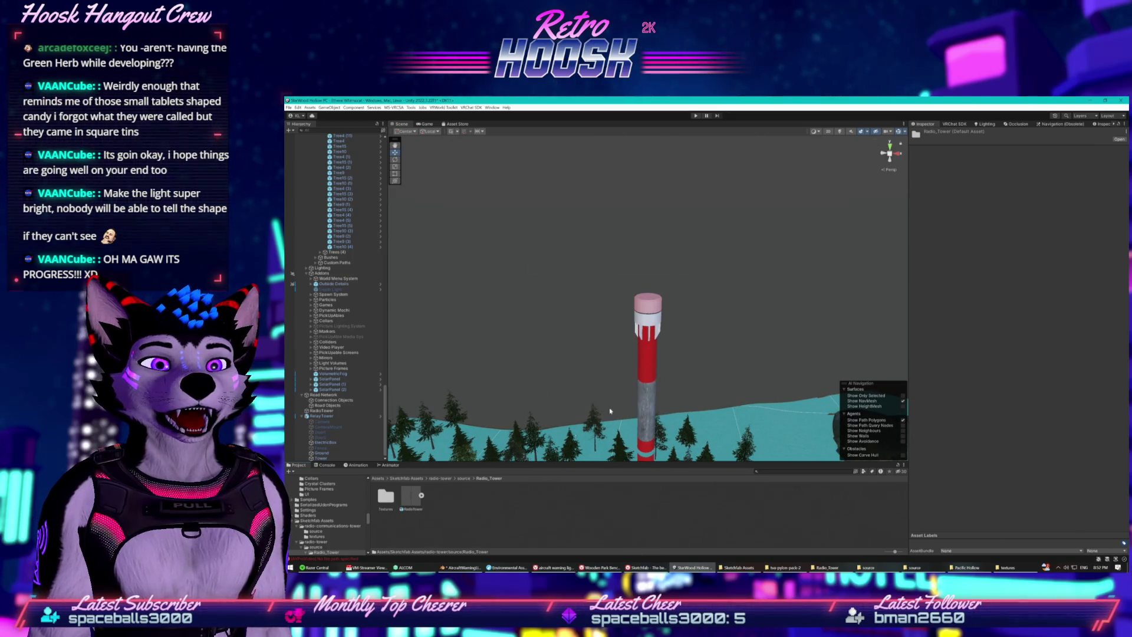
- Reveal the Radio_Tower folder in File Explorer and paste the exported radio tower model into source
{"action": "left_click", "coordinate": [476, 514]}
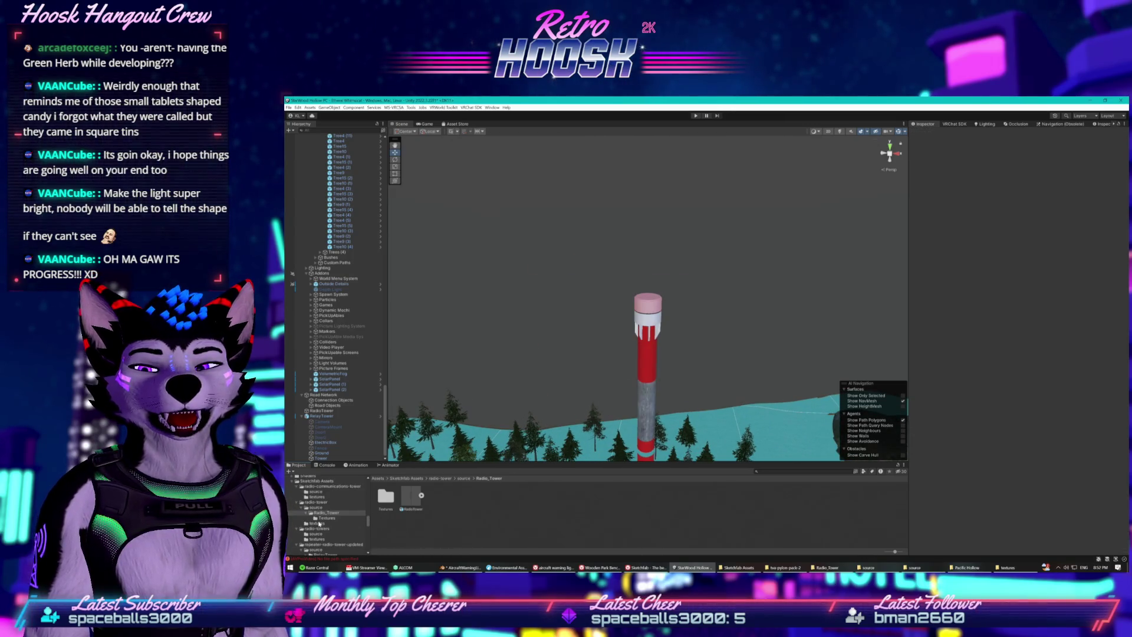
{"action": "left_click", "coordinate": [314, 502]}
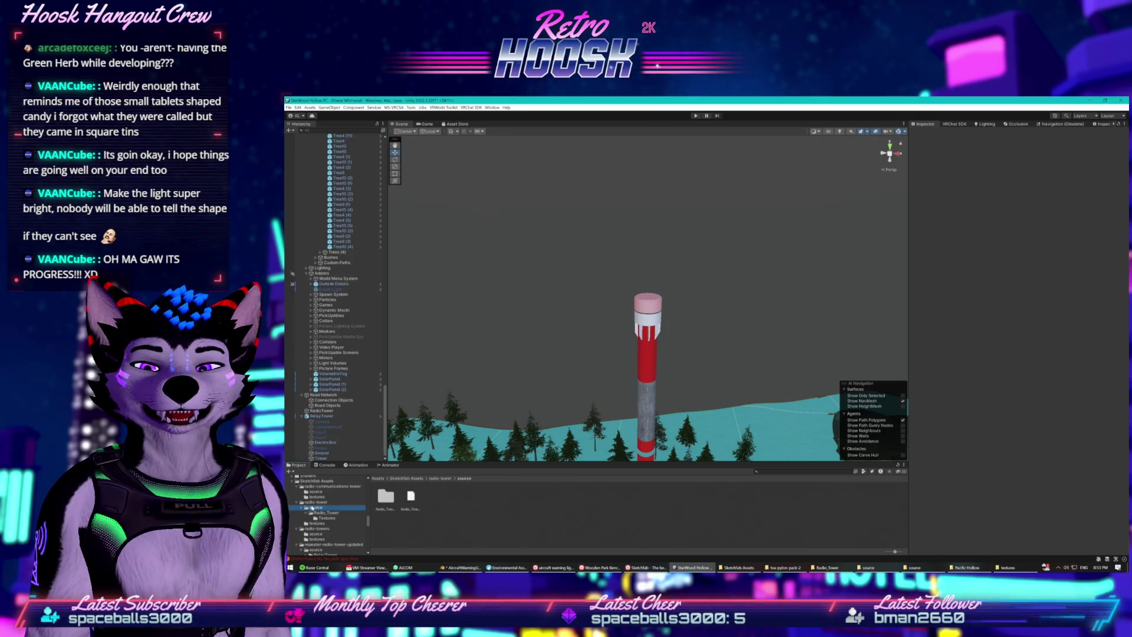
{"action": "left_click", "coordinate": [357, 511]}
{"action": "right_click", "coordinate": [449, 501]}
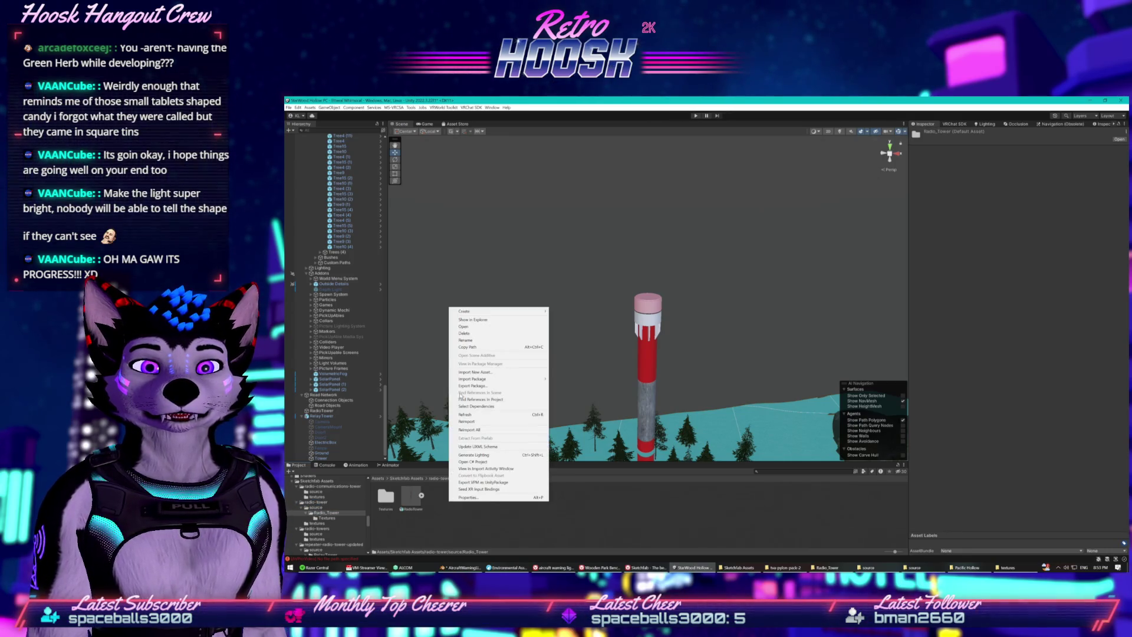
{"action": "left_click", "coordinate": [470, 319]}
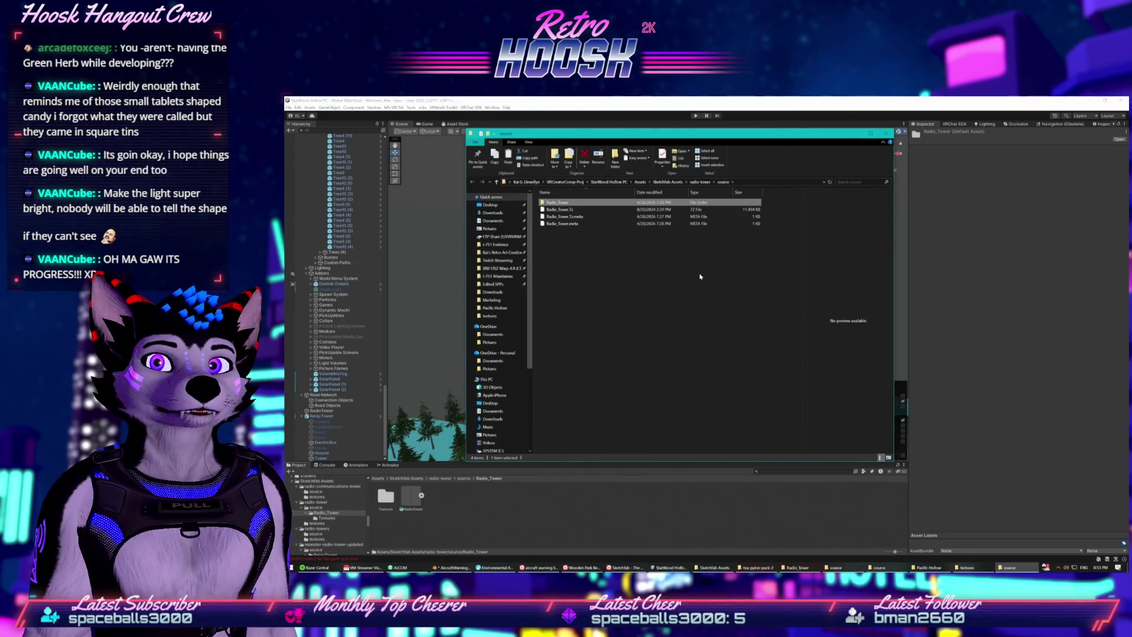
{"action": "right_click", "coordinate": [700, 275]}
{"action": "left_click", "coordinate": [716, 320]}
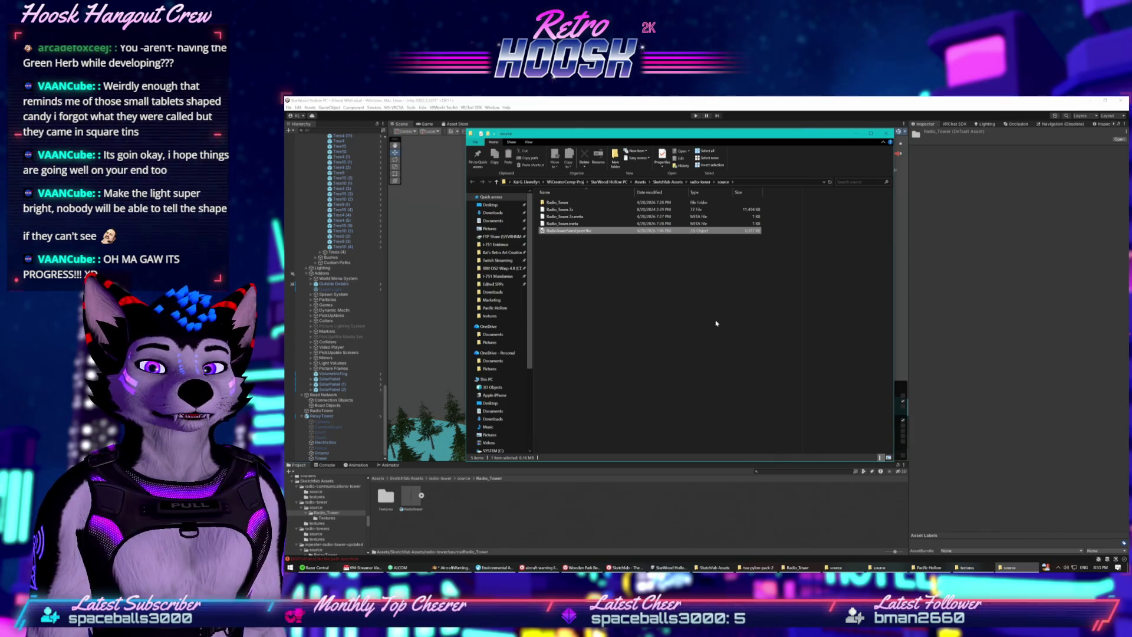
- Locate the RadioTower model in Unity's source folder and reveal that folder on disk
{"action": "left_click", "coordinate": [514, 504]}
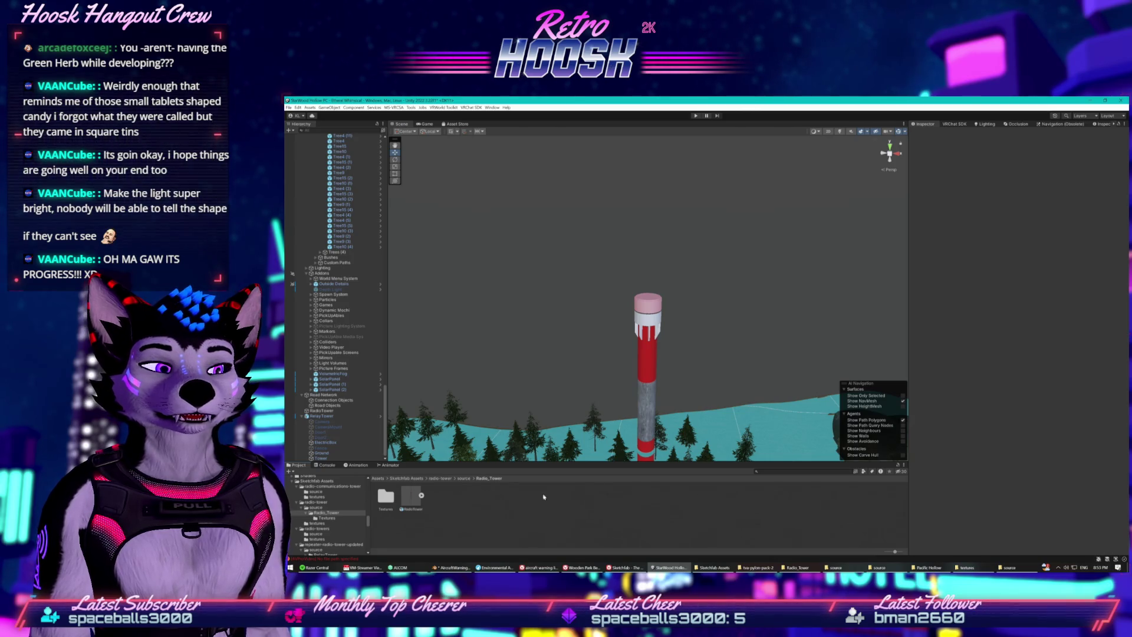
{"action": "left_click", "coordinate": [1011, 569]}
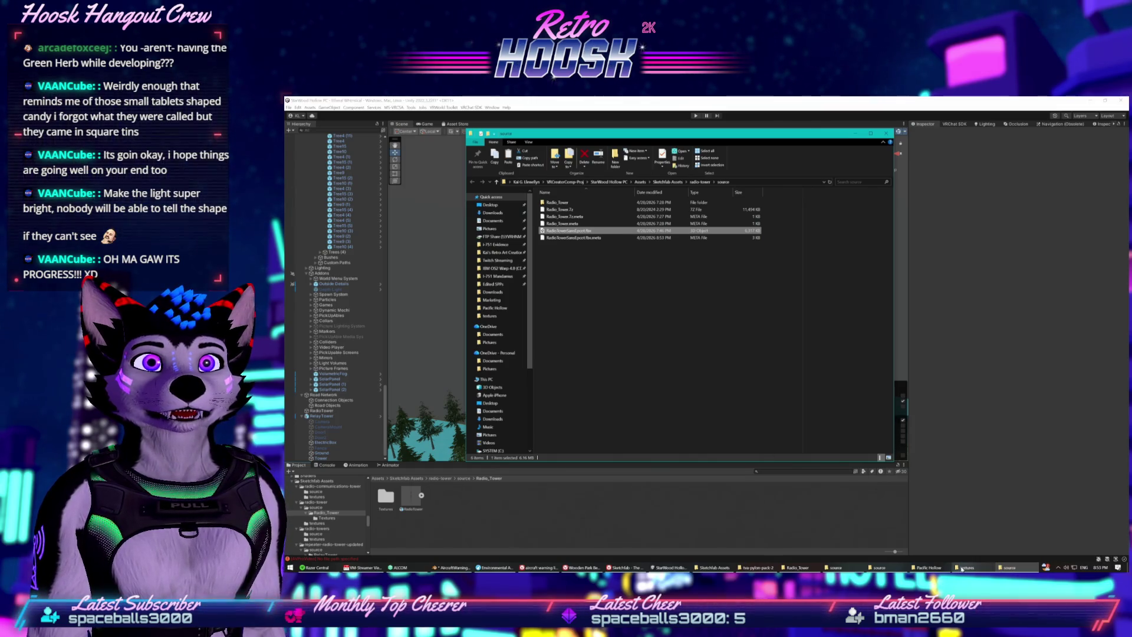
{"action": "left_click", "coordinate": [395, 499]}
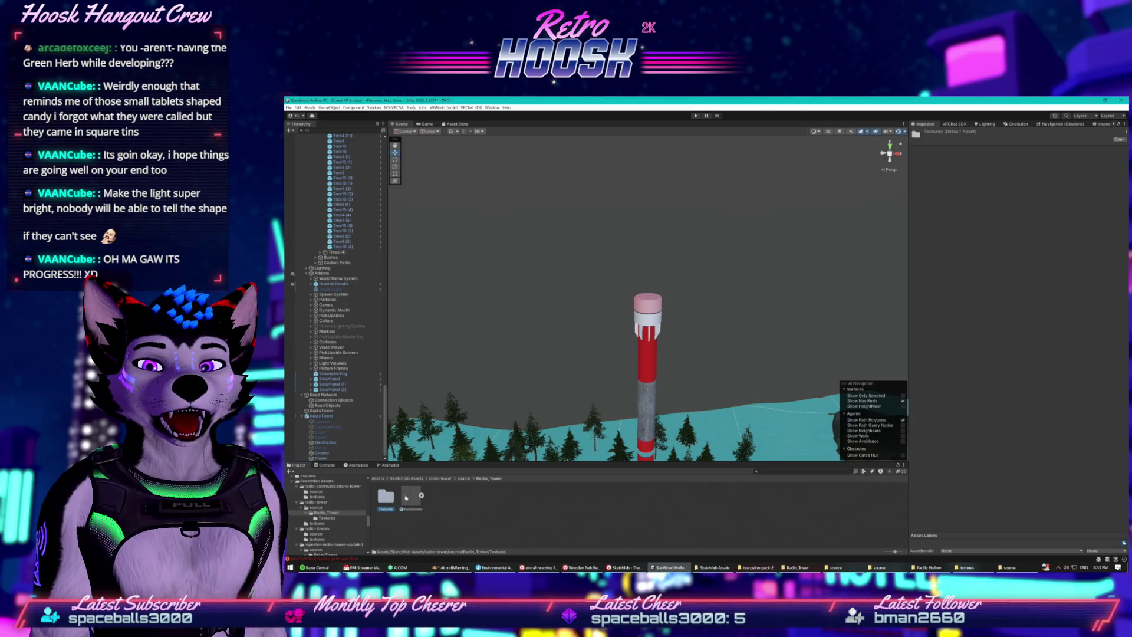
{"action": "left_click", "coordinate": [463, 478]}
{"action": "left_click", "coordinate": [411, 498]}
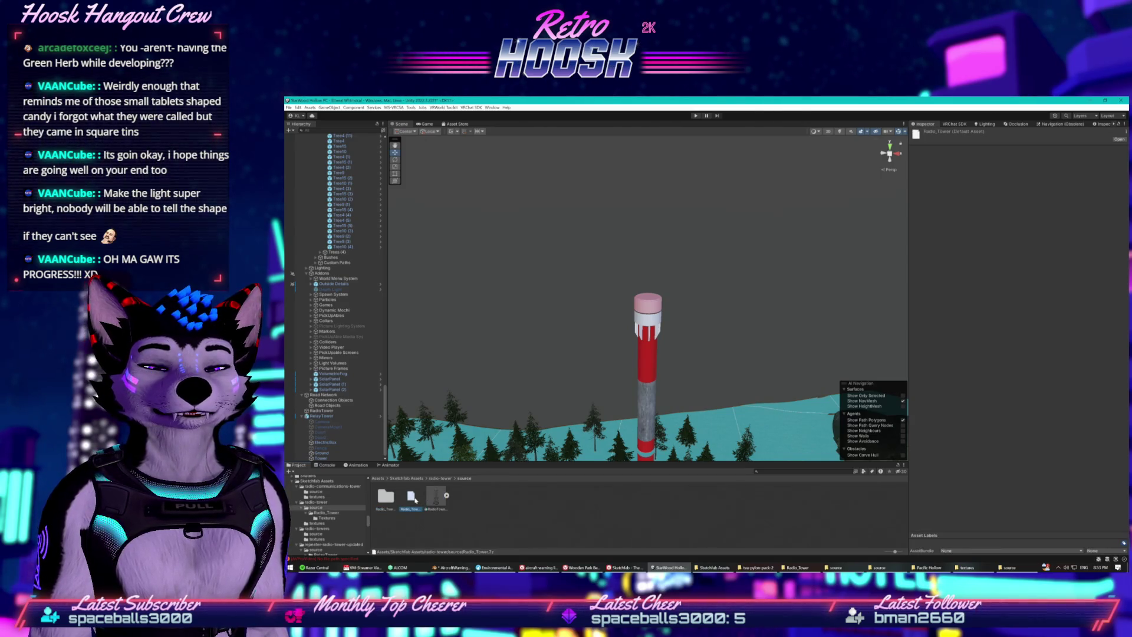
{"action": "left_click", "coordinate": [436, 498]}
{"action": "left_click", "coordinate": [468, 501]}
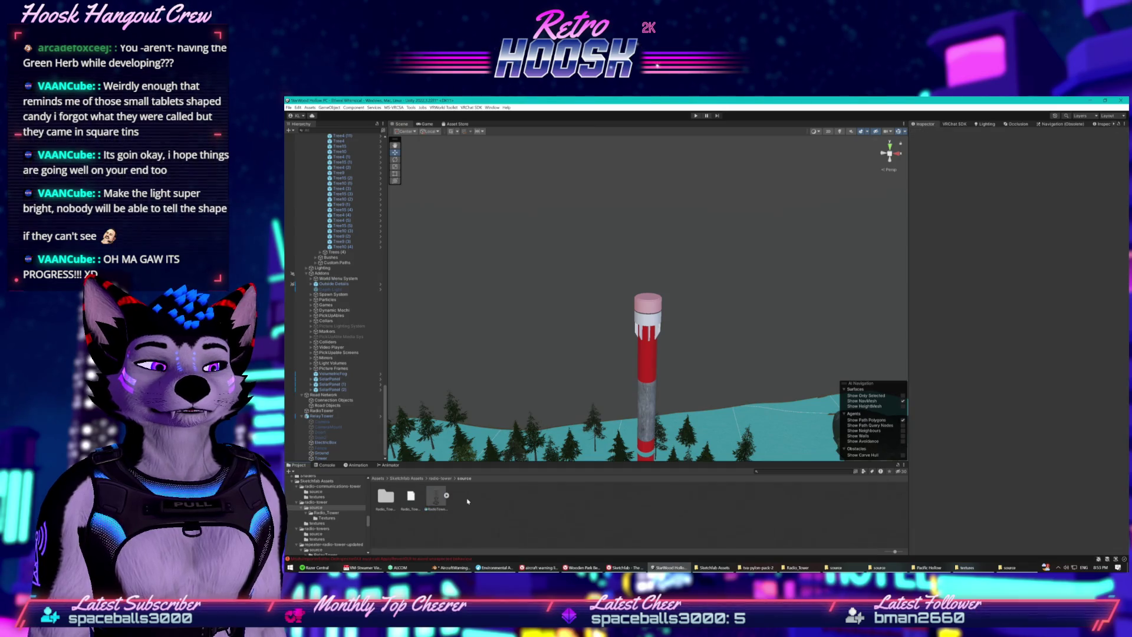
{"action": "right_click", "coordinate": [468, 501]}
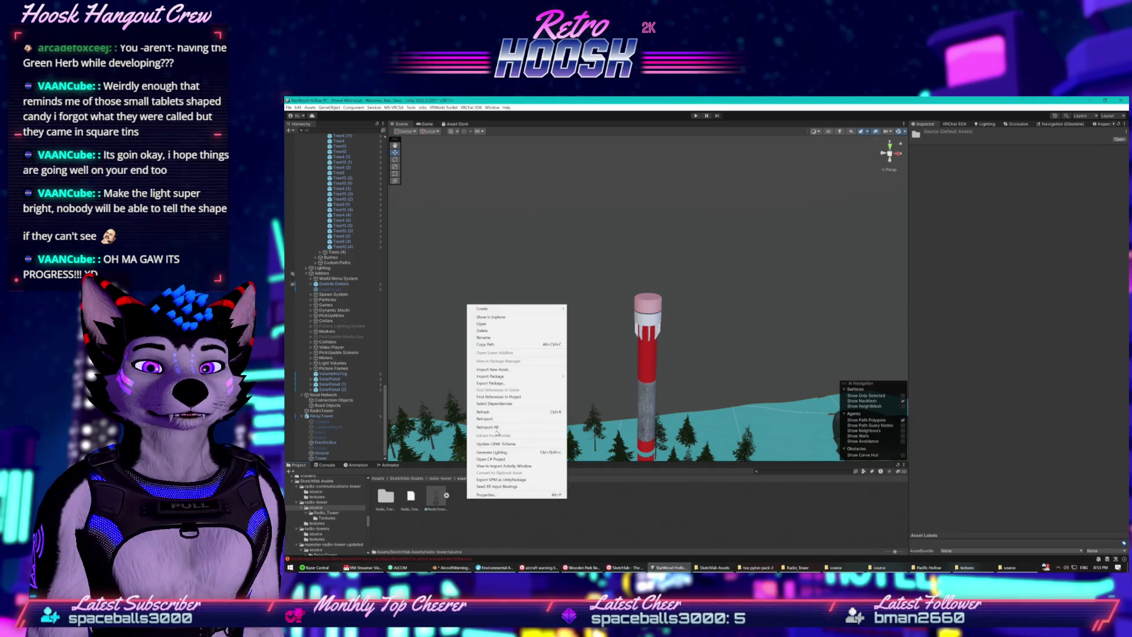
{"action": "left_click", "coordinate": [499, 322]}
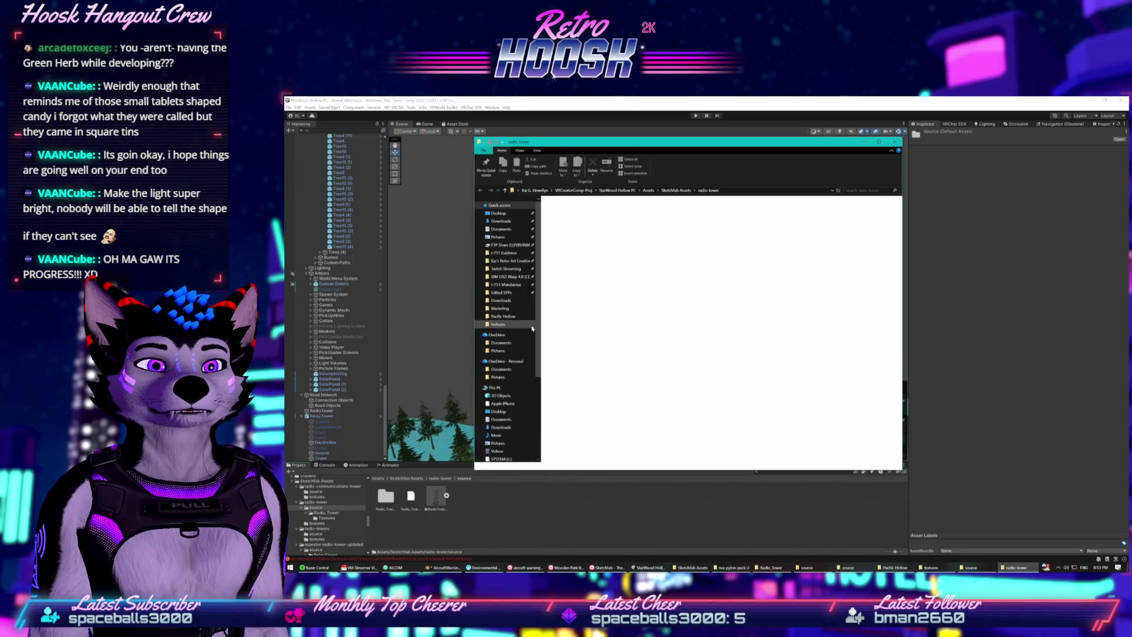
- Paste the updated RadioTowerSansEpcot.fbx into the source folder, replacing the old file
{"action": "right_click", "coordinate": [634, 266]}
{"action": "left_click", "coordinate": [602, 270]}
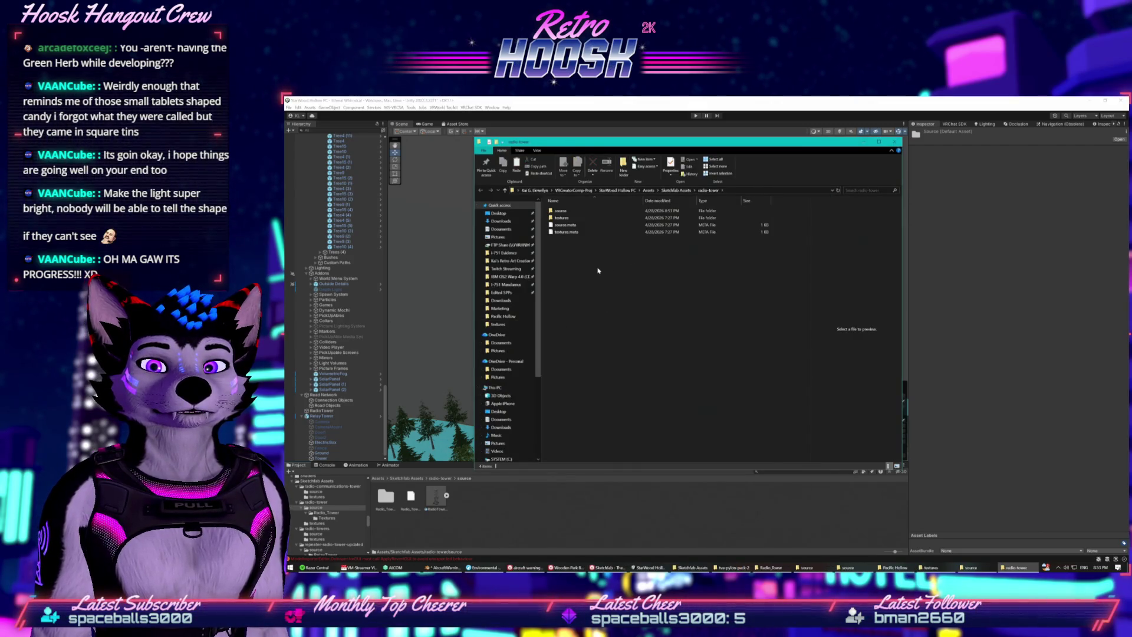
{"action": "double_click", "coordinate": [558, 213]}
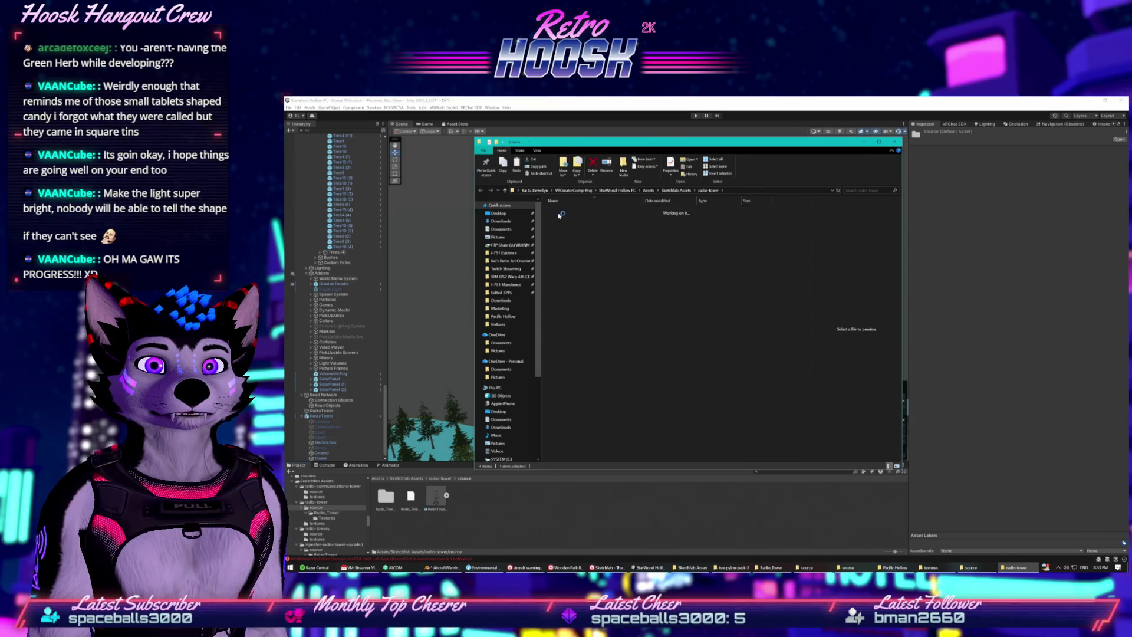
{"action": "right_click", "coordinate": [581, 268]}
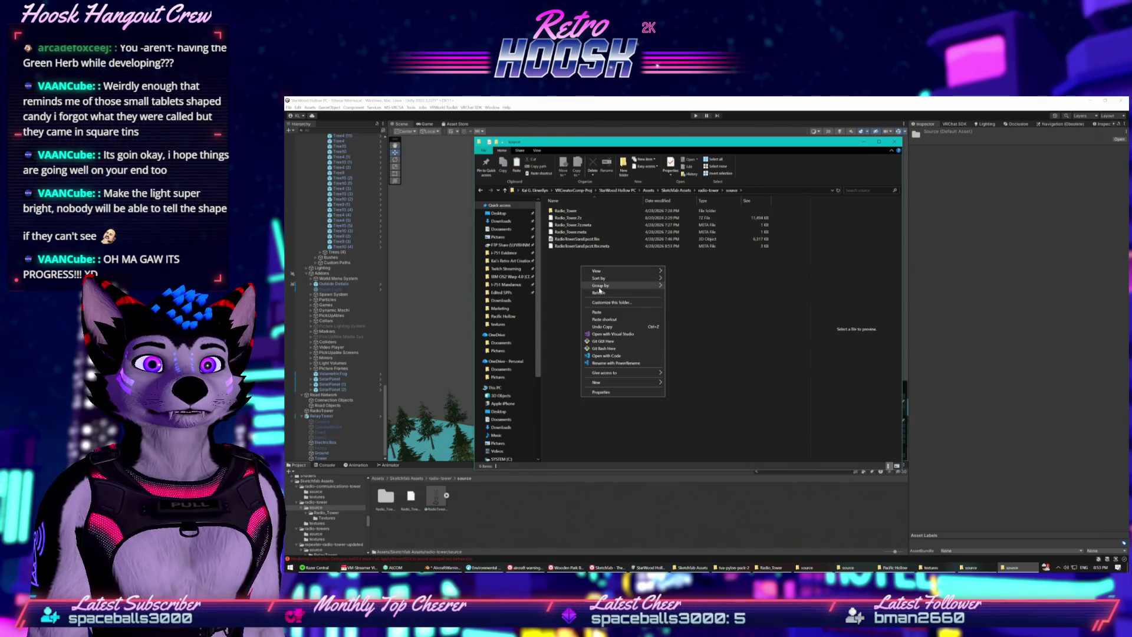
{"action": "left_click", "coordinate": [599, 311]}
{"action": "left_click", "coordinate": [665, 317]}
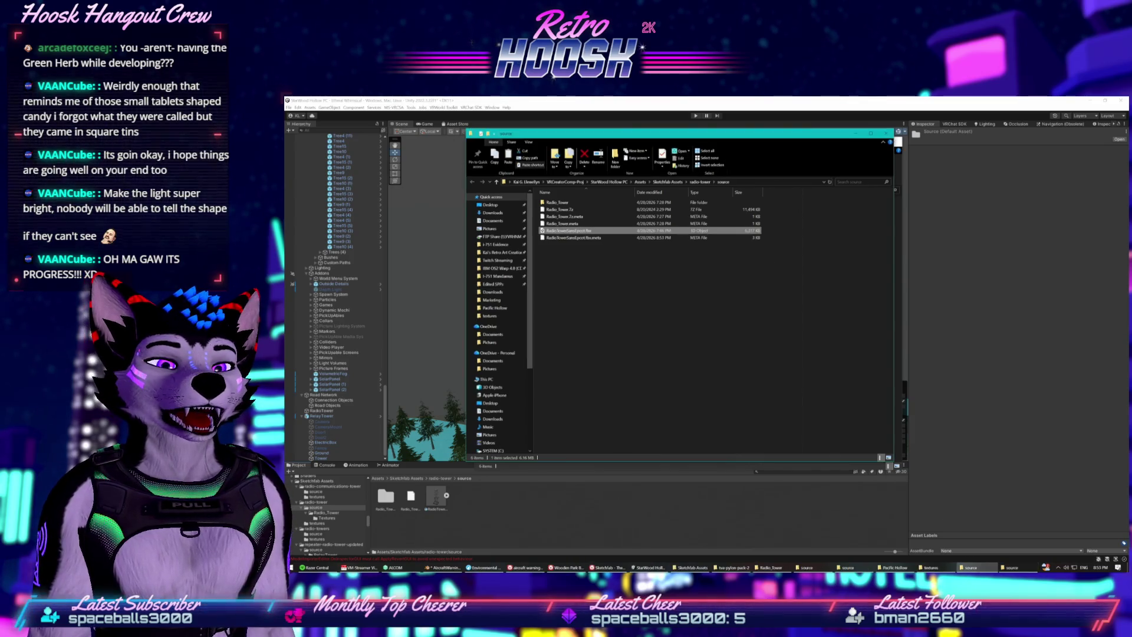
- Cycle through the open Explorer windows, ending on the Sketchfab Assets folder
{"action": "left_click", "coordinate": [930, 567]}
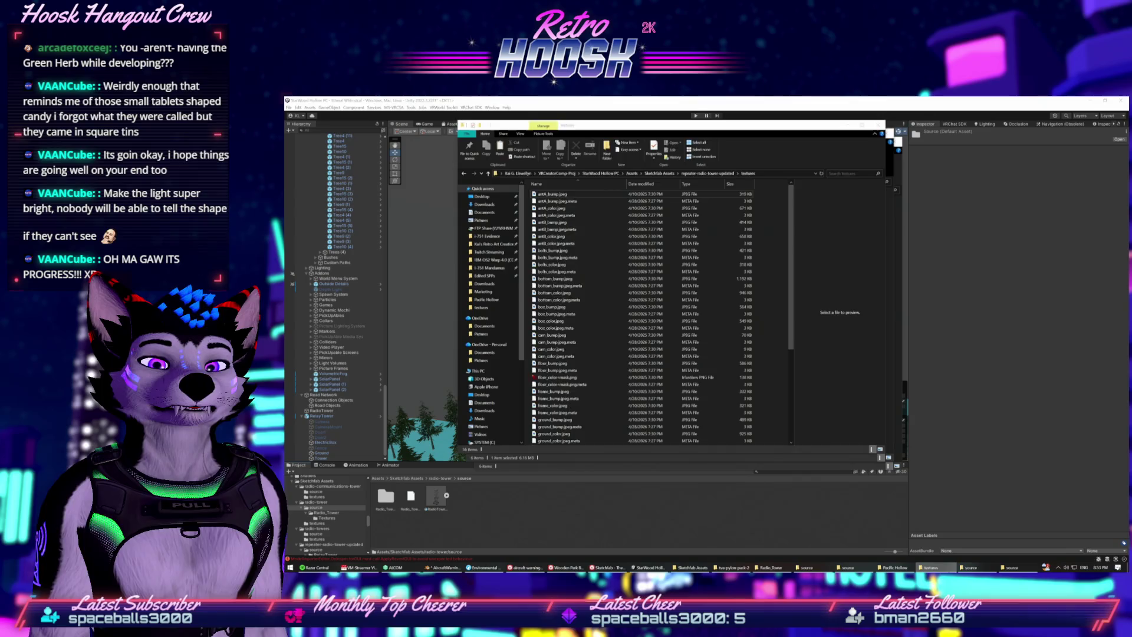
{"action": "left_click", "coordinate": [1012, 567]}
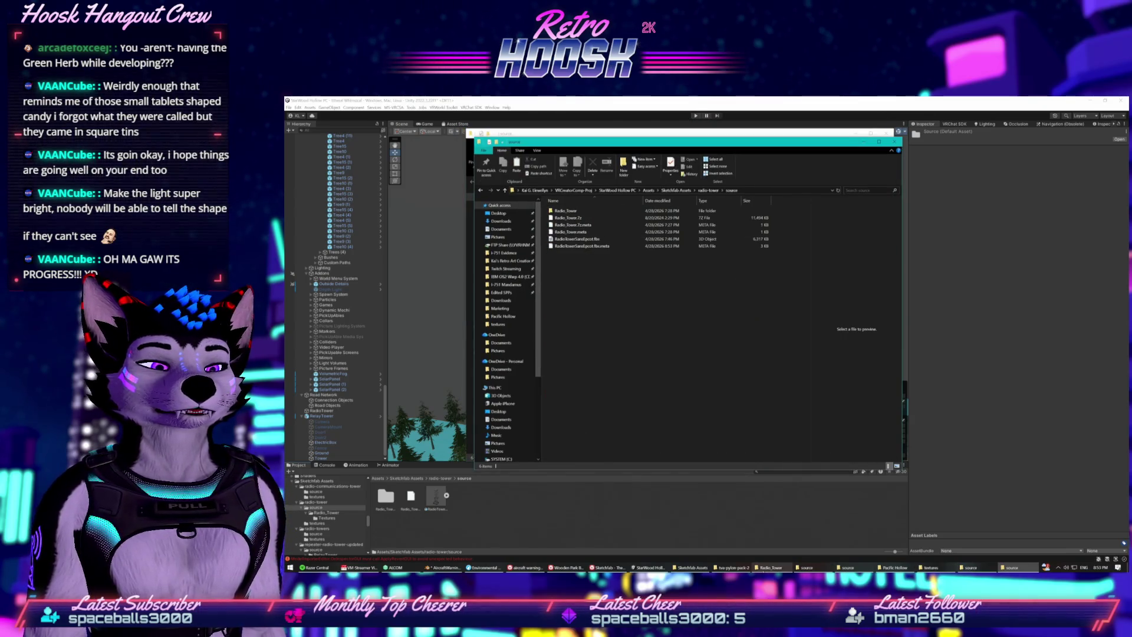
{"action": "left_click", "coordinate": [770, 567]}
{"action": "left_click", "coordinate": [731, 567]}
{"action": "left_click", "coordinate": [692, 567]}
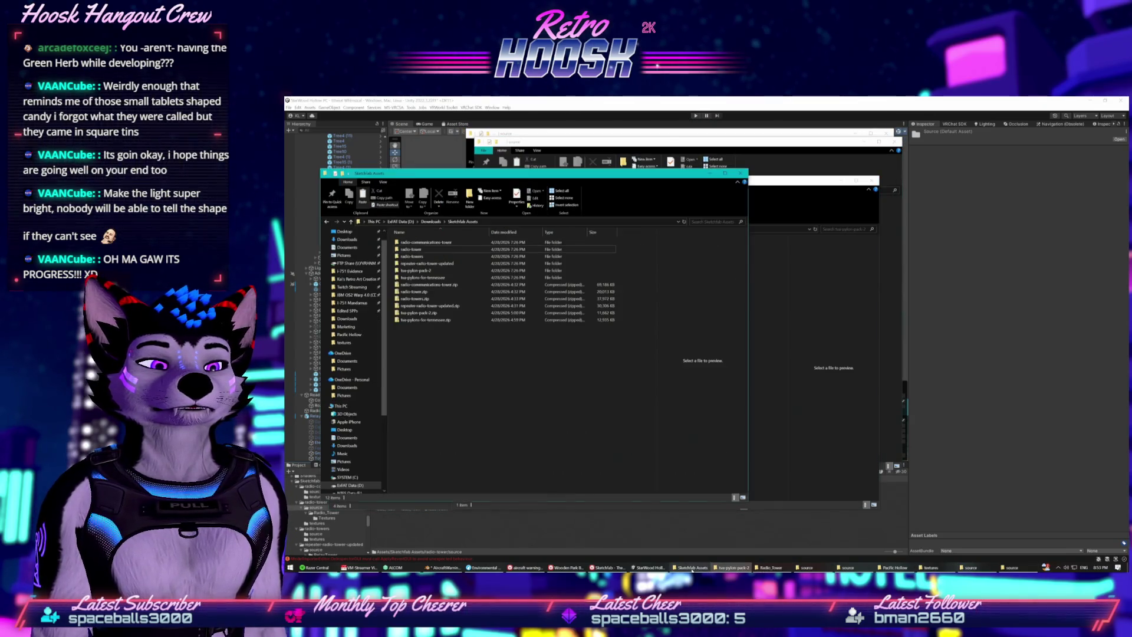
- Close Sketchfab Assets, paste AircraftWarningLight.fbx into radio-tower/source, and return to Unity
{"action": "mouse_move", "coordinate": [412, 173]}
{"action": "left_mouse_down"}
{"action": "mouse_move", "coordinate": [1004, 321]}
{"action": "mouse_move", "coordinate": [1029, 314]}
{"action": "left_mouse_up"}
{"action": "key", "text": "alt+F4"}
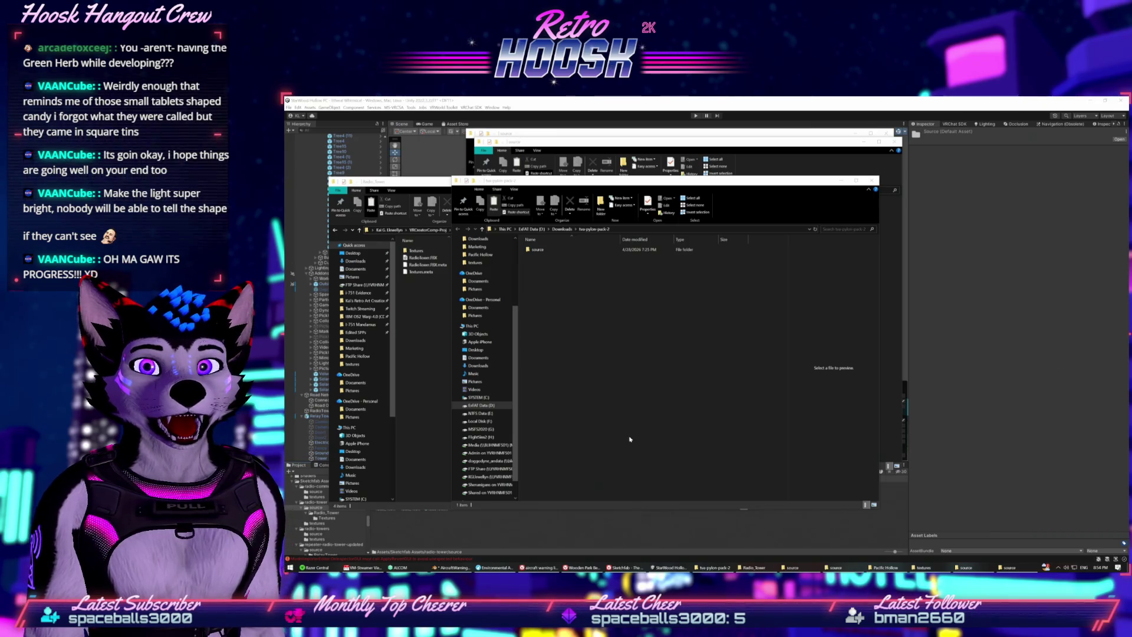
{"action": "left_click", "coordinate": [437, 311]}
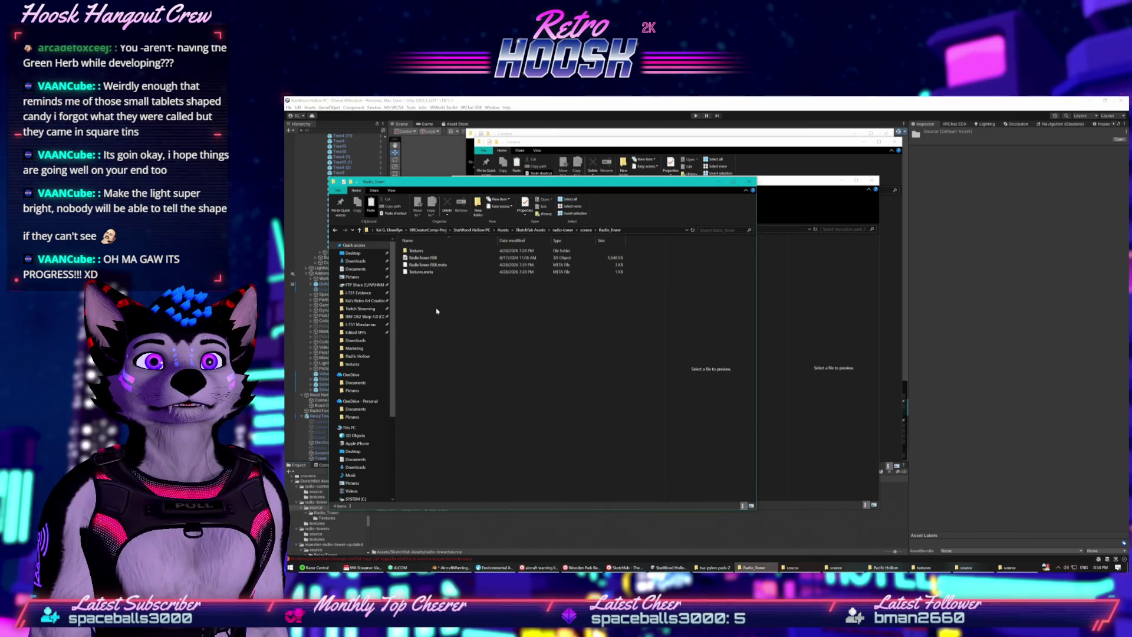
{"action": "left_click", "coordinate": [585, 231]}
{"action": "right_click", "coordinate": [434, 305]}
{"action": "left_click", "coordinate": [453, 351]}
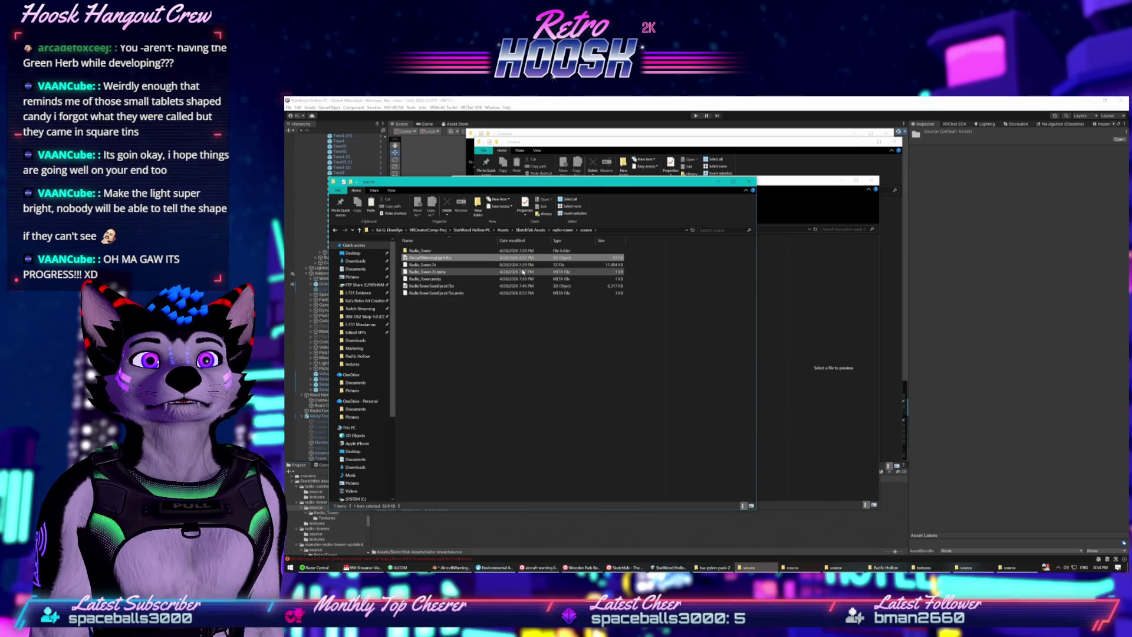
{"action": "left_click", "coordinate": [636, 104]}
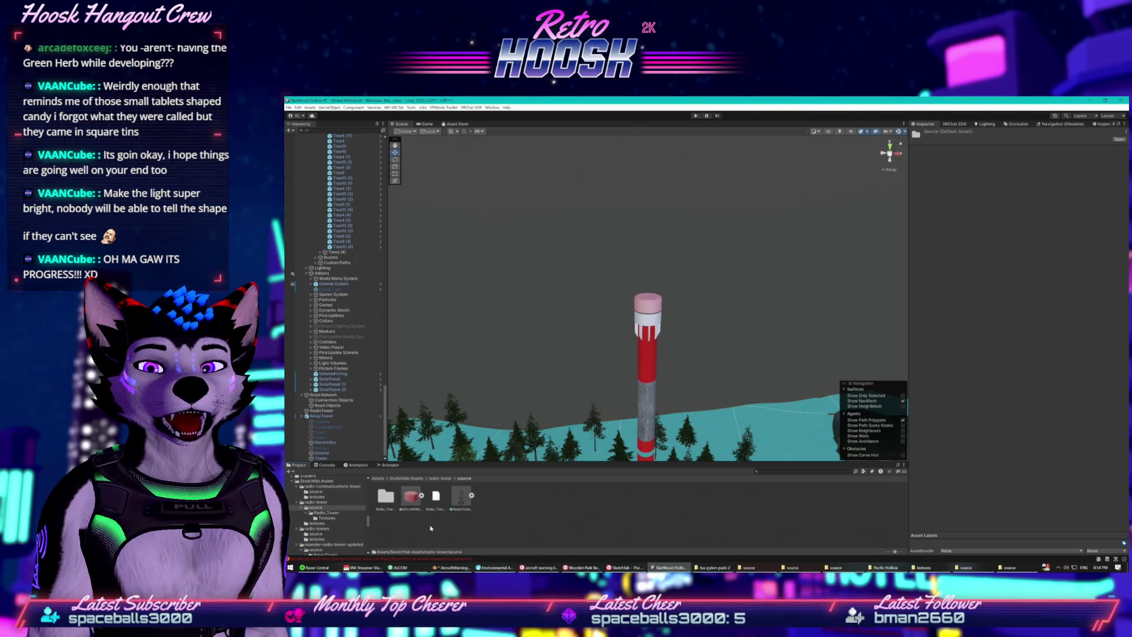
- Select the AircraftWarningLight model asset in the Project panel to show its import settings
{"action": "left_click", "coordinate": [411, 496]}
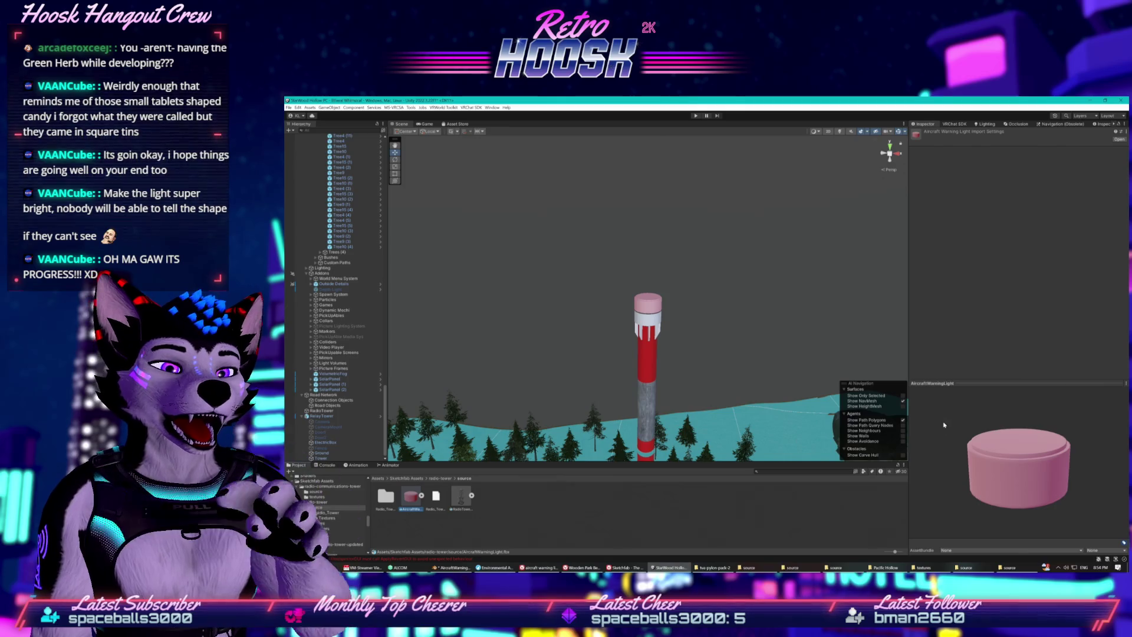
{"action": "scroll", "coordinate": [707, 403], "scroll_direction": "down", "scroll_amount": 6}
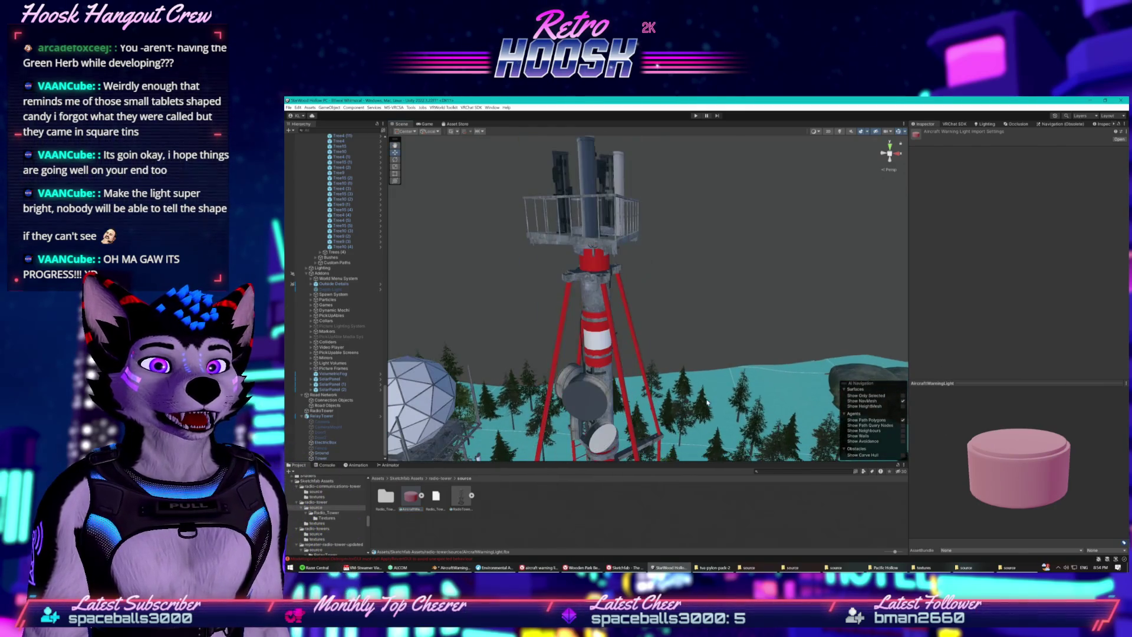
{"action": "scroll", "coordinate": [707, 402], "scroll_direction": "up", "scroll_amount": 5}
{"action": "mouse_move", "coordinate": [668, 389]}
{"action": "left_mouse_down"}
{"action": "mouse_move", "coordinate": [711, 373]}
{"action": "mouse_move", "coordinate": [590, 380]}
{"action": "left_mouse_up"}
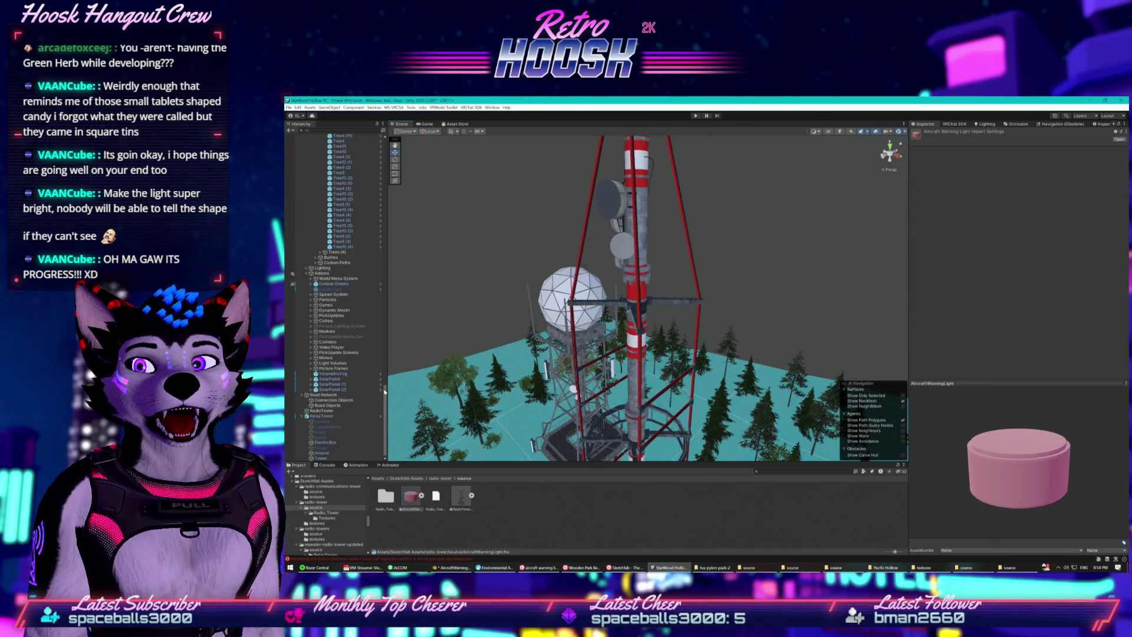
{"action": "left_click", "coordinate": [316, 416]}
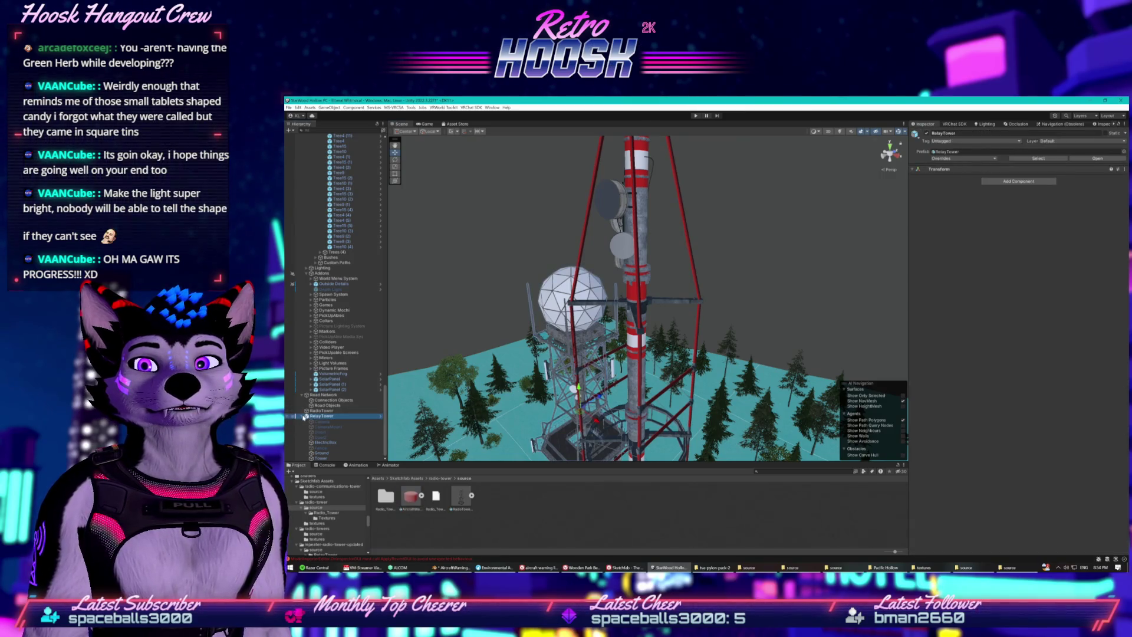
{"action": "left_click", "coordinate": [303, 415]}
{"action": "left_click", "coordinate": [411, 496]}
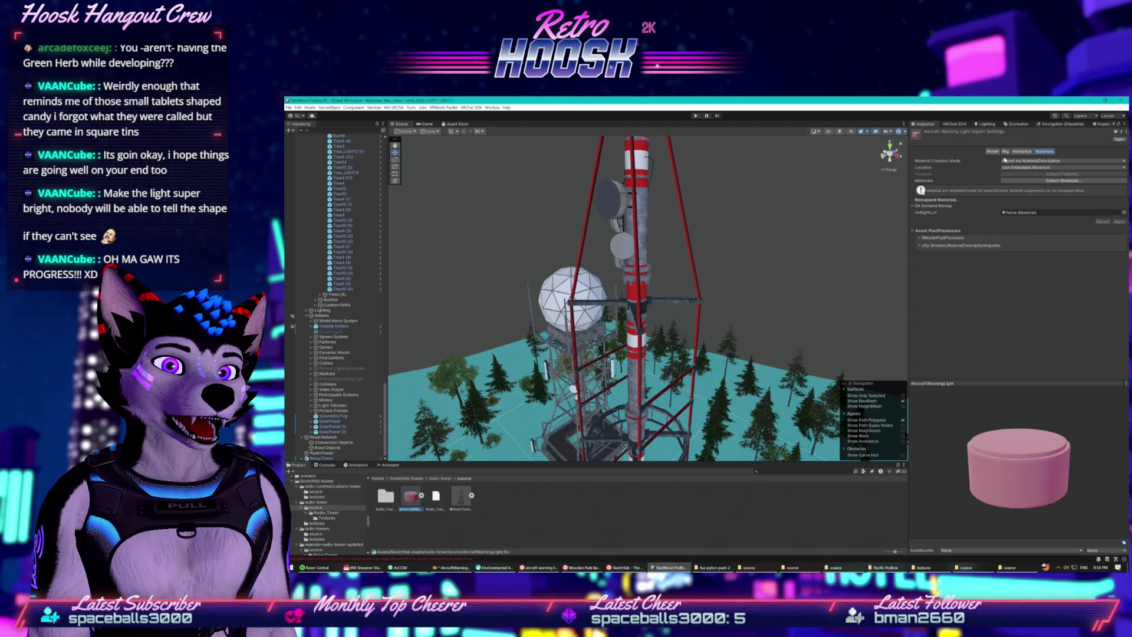
{"action": "left_click", "coordinate": [1009, 160]}
{"action": "left_click", "coordinate": [980, 160]}
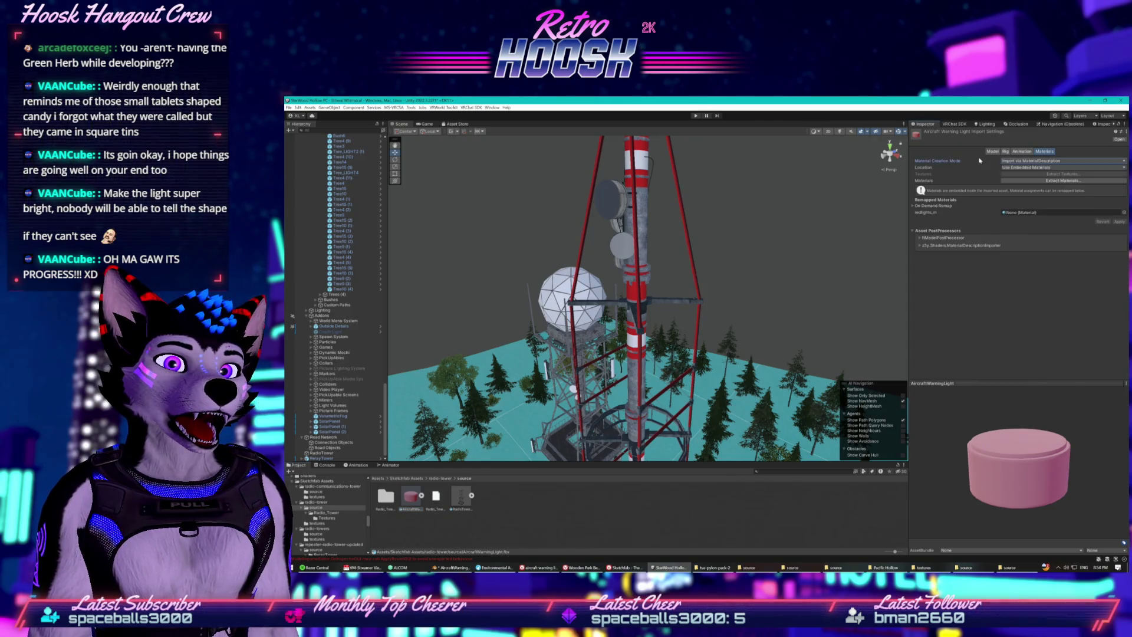
{"action": "left_click", "coordinate": [1022, 168]}
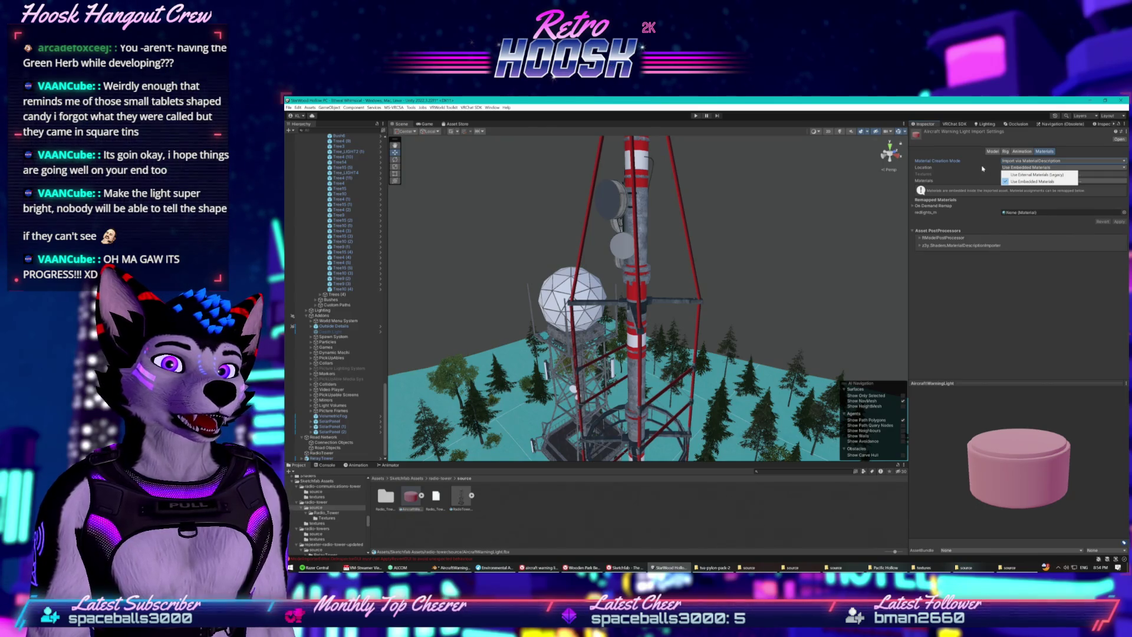
{"action": "left_click", "coordinate": [1016, 161]}
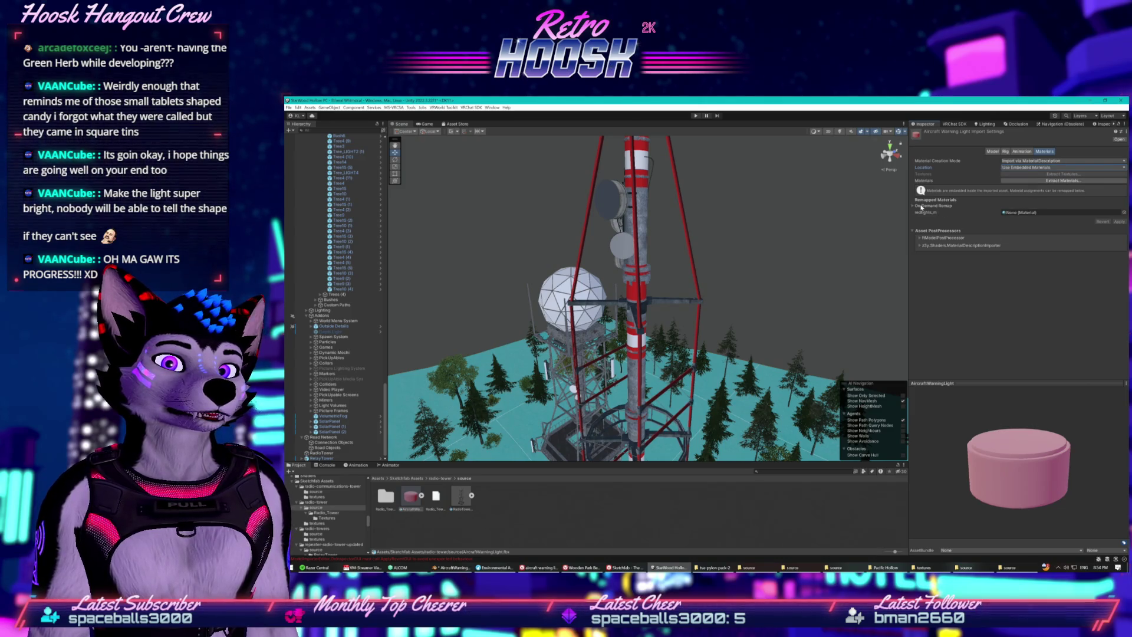
{"action": "left_click", "coordinate": [1059, 181]}
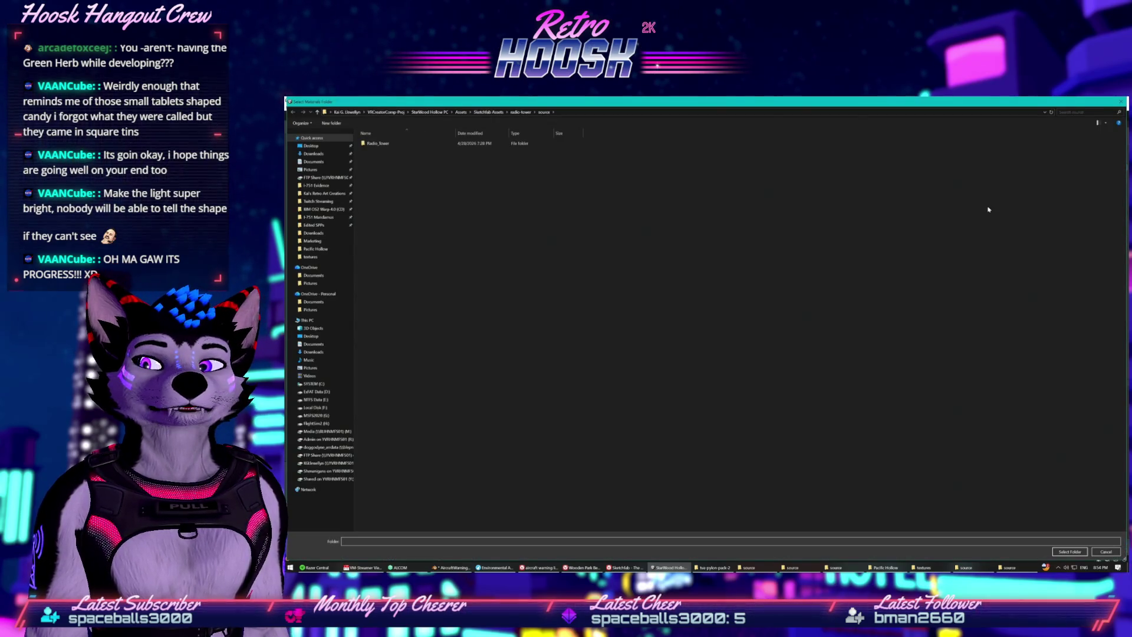
{"action": "left_click", "coordinate": [1117, 104]}
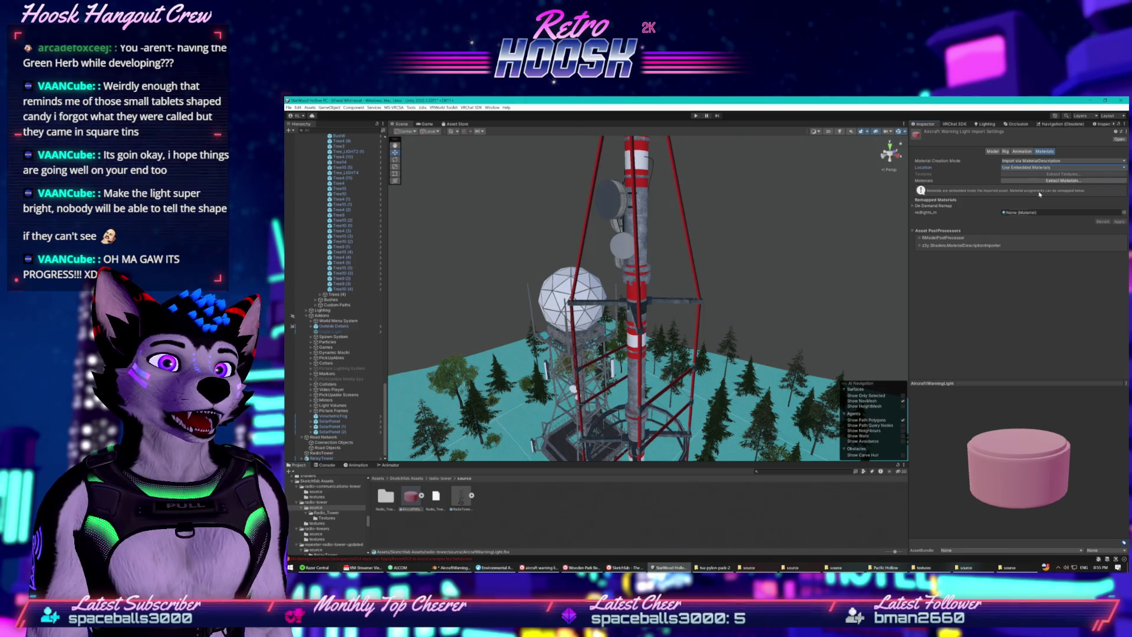
{"action": "left_click", "coordinate": [1004, 161]}
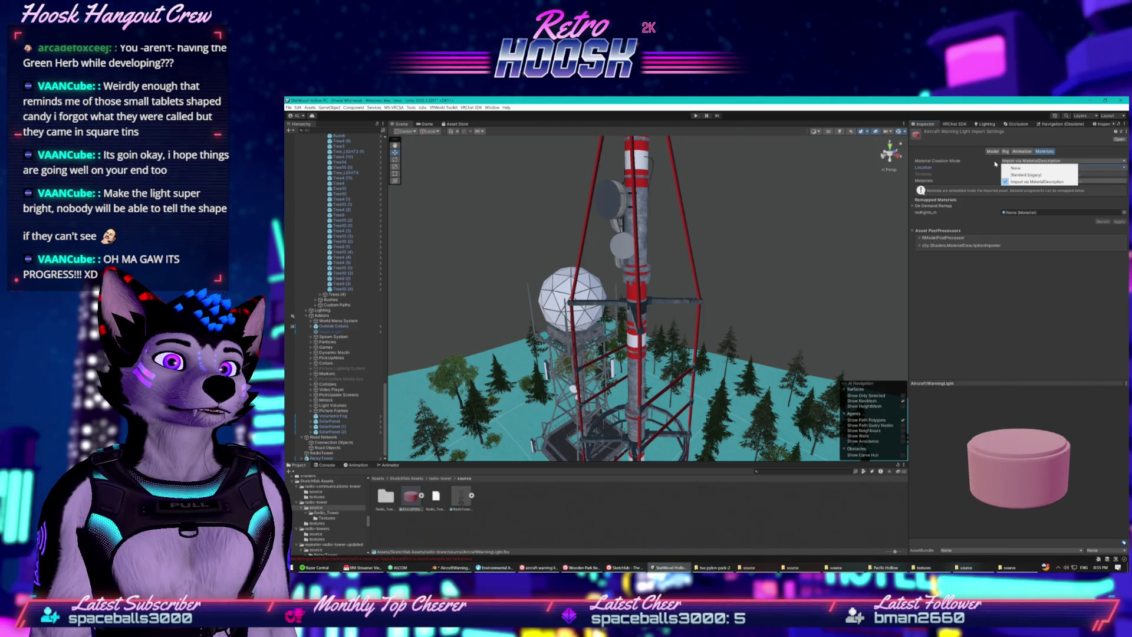
{"action": "left_click", "coordinate": [1017, 175]}
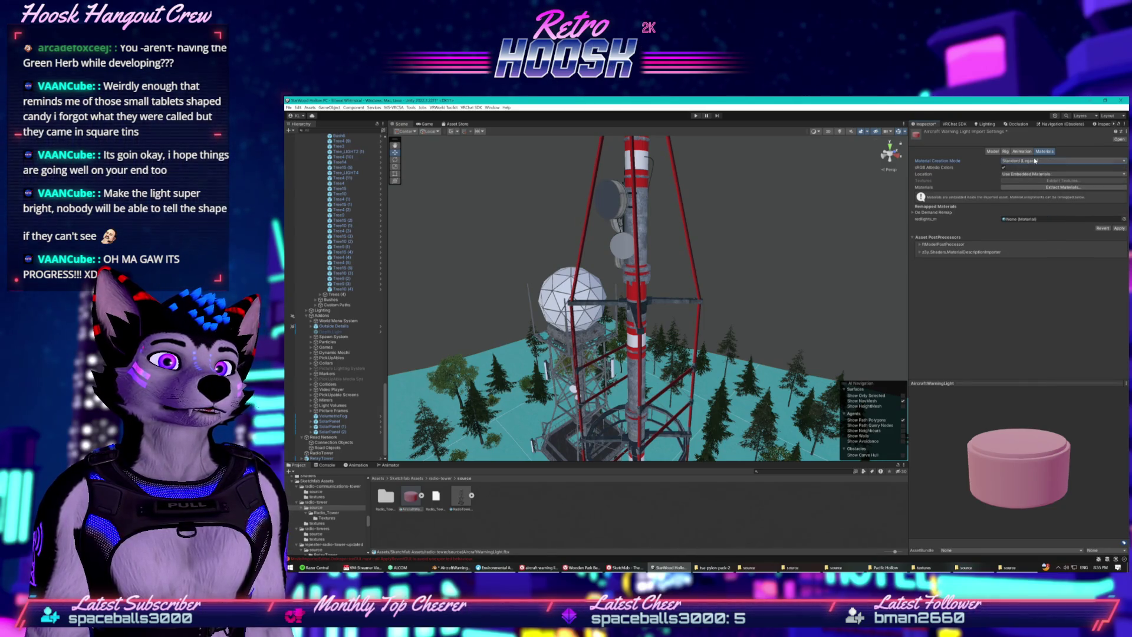
{"action": "key", "text": "ctrl+z"}
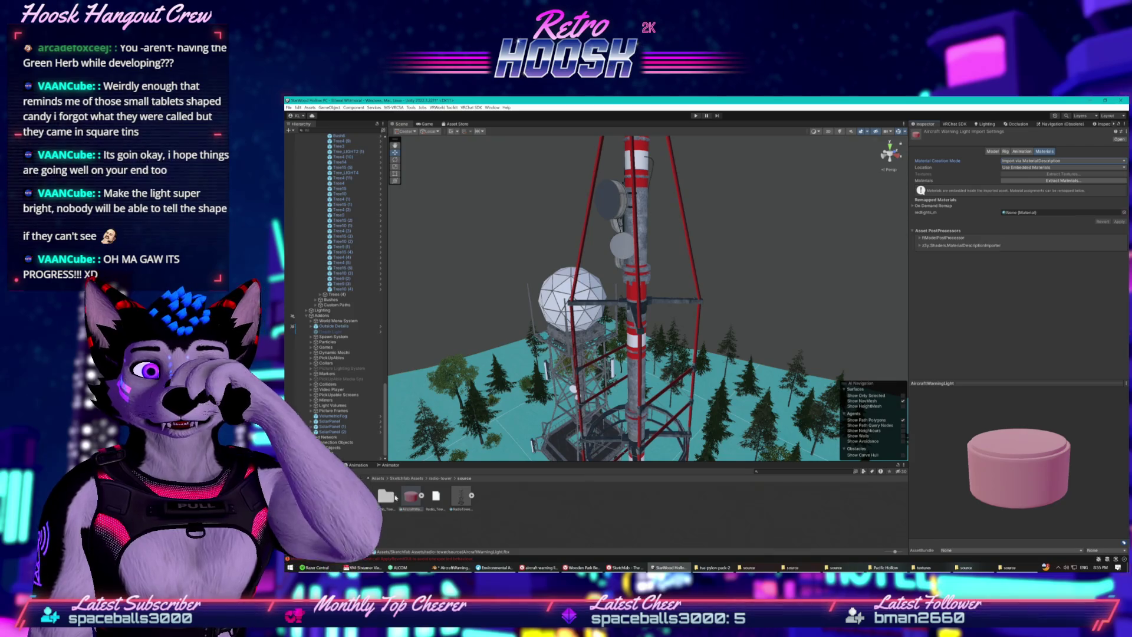
{"action": "left_click_drag", "start_coordinate": [337, 463], "coordinate": [338, 450]}
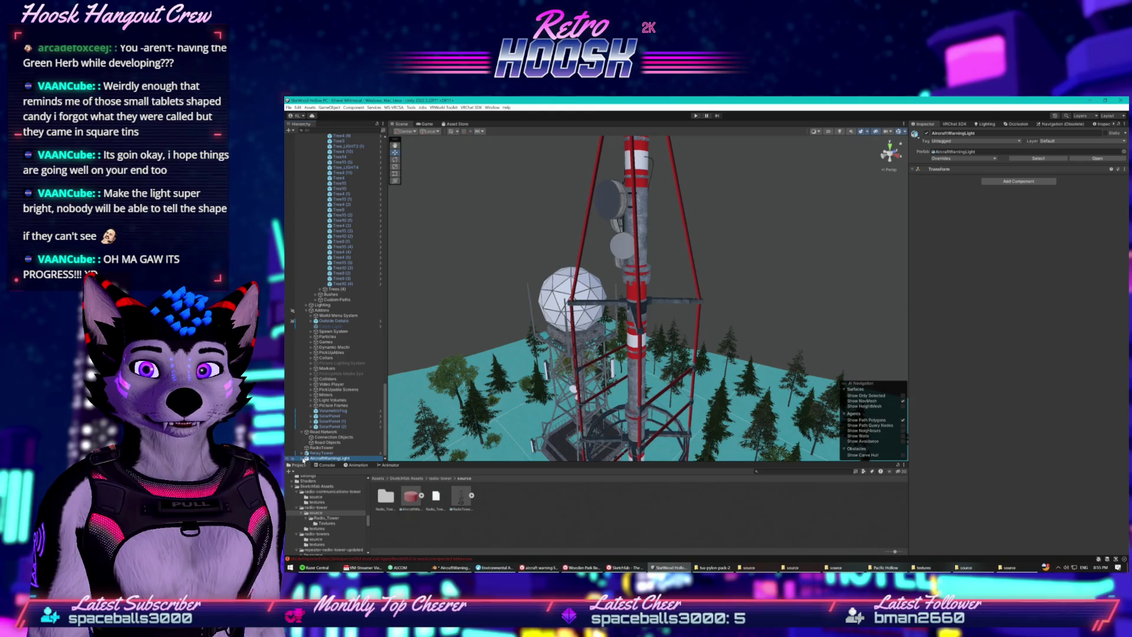
- Inspect the warning light's Light and Radio children and its redlights_m material properties
{"action": "left_click", "coordinate": [305, 458]}
{"action": "left_click", "coordinate": [323, 452]}
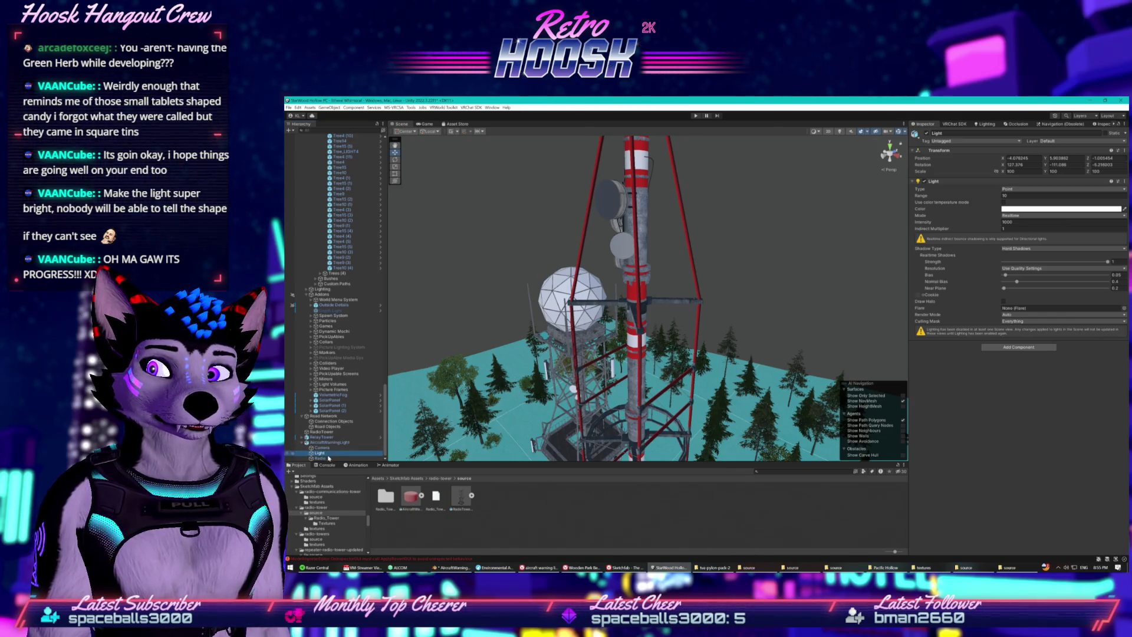
{"action": "left_click", "coordinate": [328, 459]}
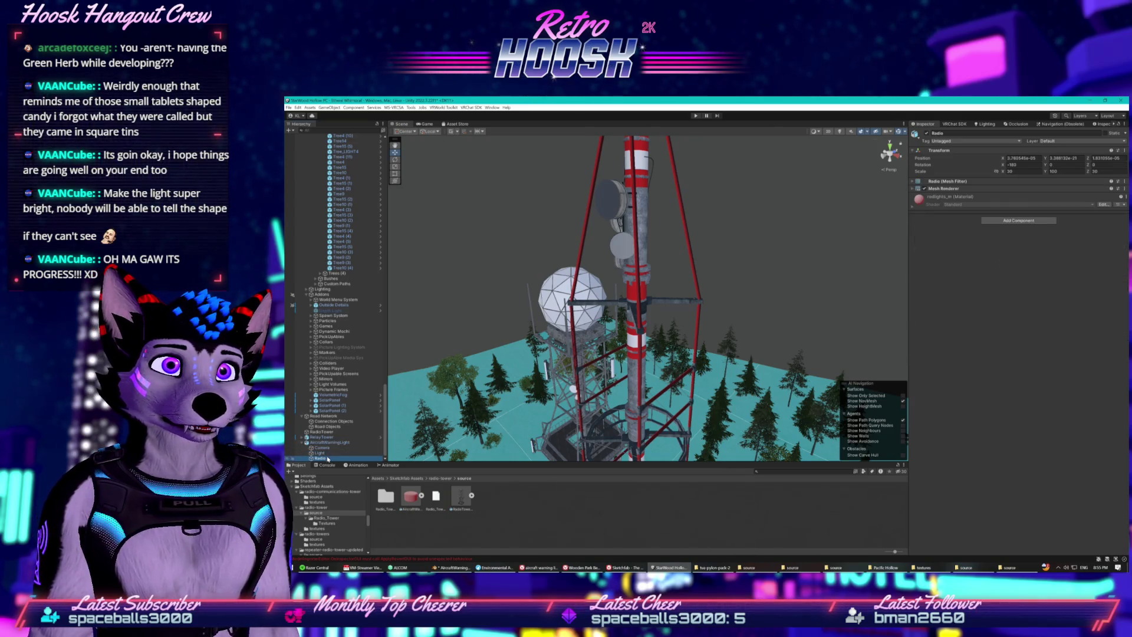
{"action": "left_click", "coordinate": [912, 206]}
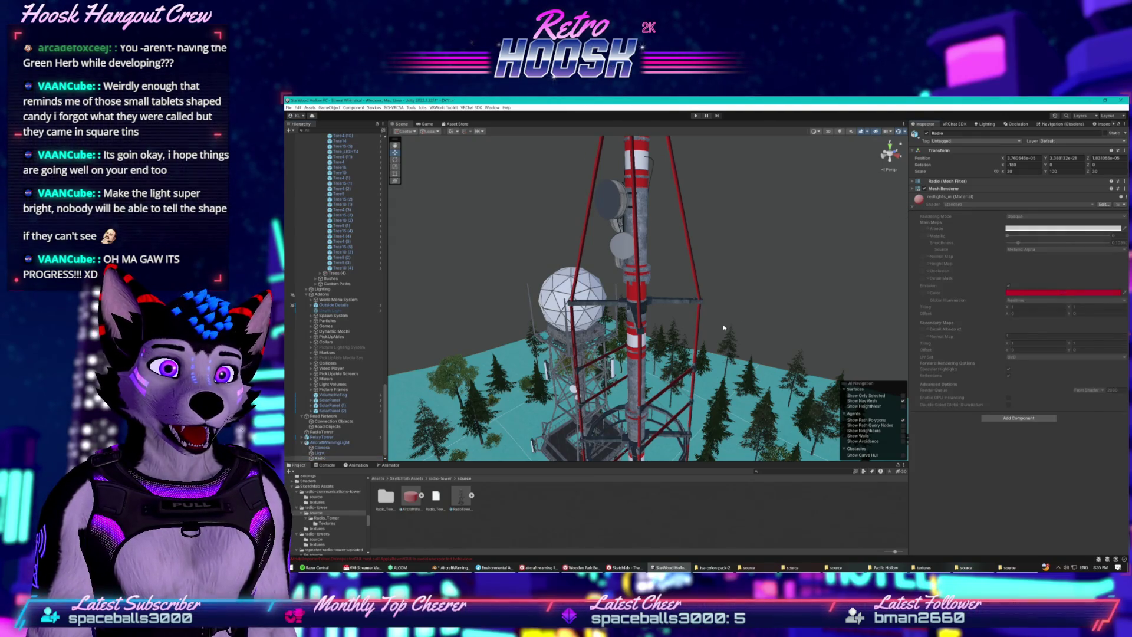
{"action": "scroll", "coordinate": [613, 345], "scroll_direction": "down", "scroll_amount": 5}
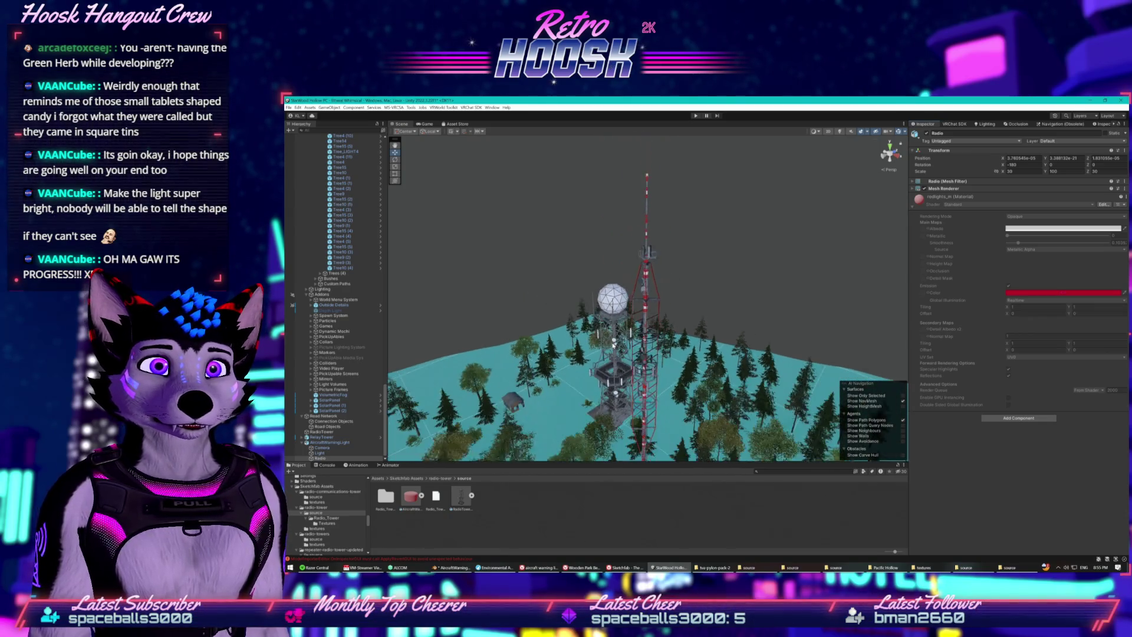
{"action": "left_click", "coordinate": [613, 345]}
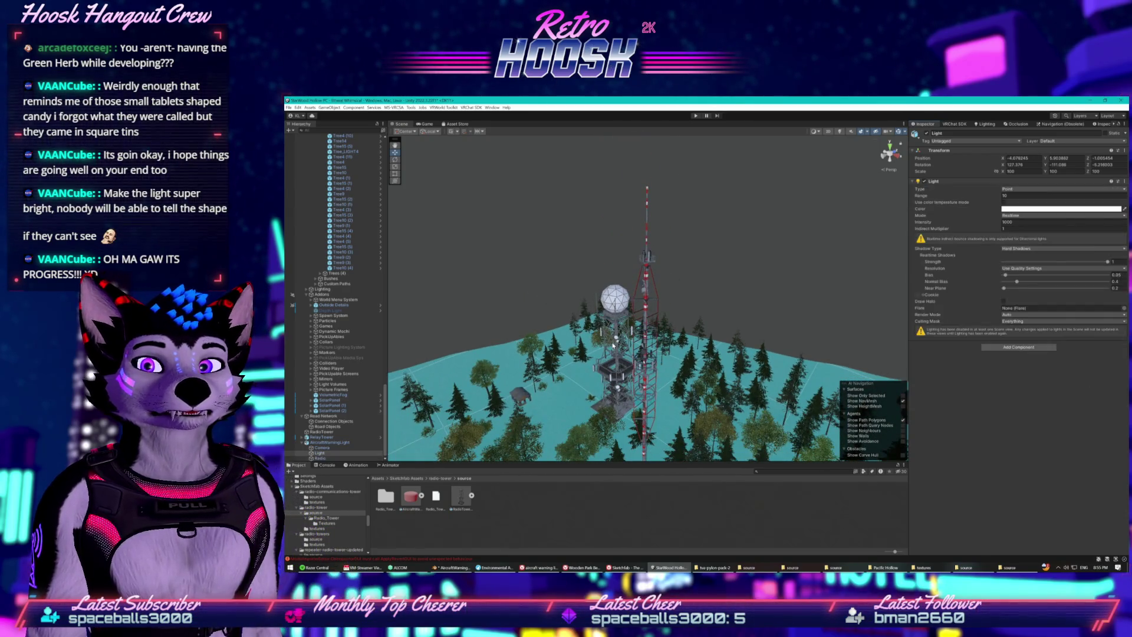
{"action": "left_click", "coordinate": [419, 501]}
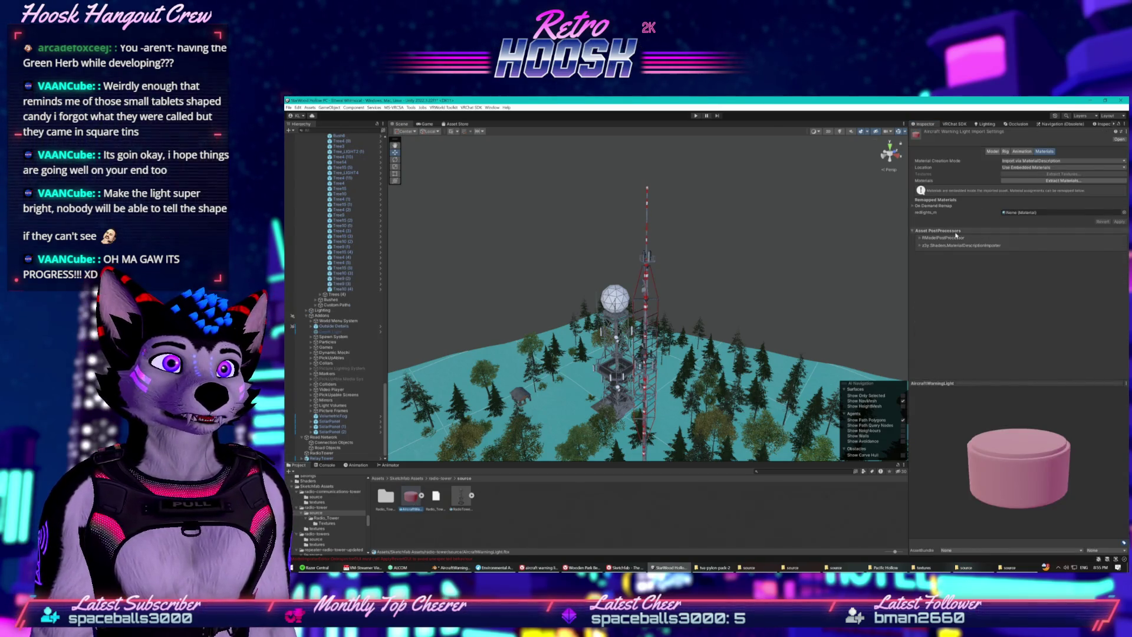
- Set materials to Use External Materials (Legacy), By Base Texture Name, Recursive-Up, and apply
{"action": "left_click", "coordinate": [1047, 167]}
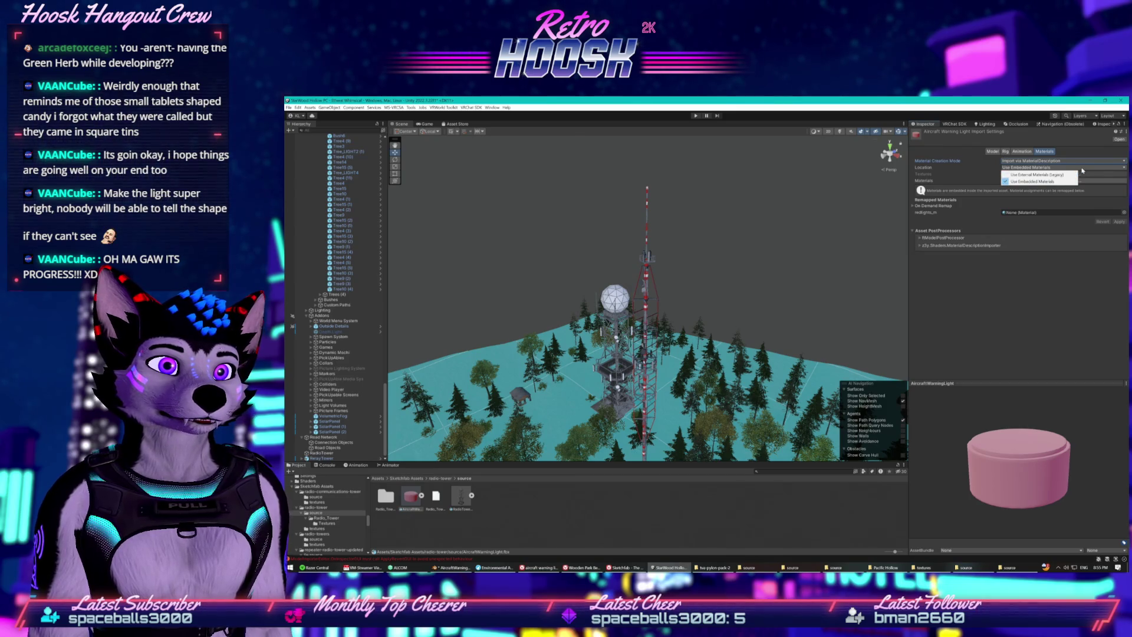
{"action": "left_click", "coordinate": [1065, 175]}
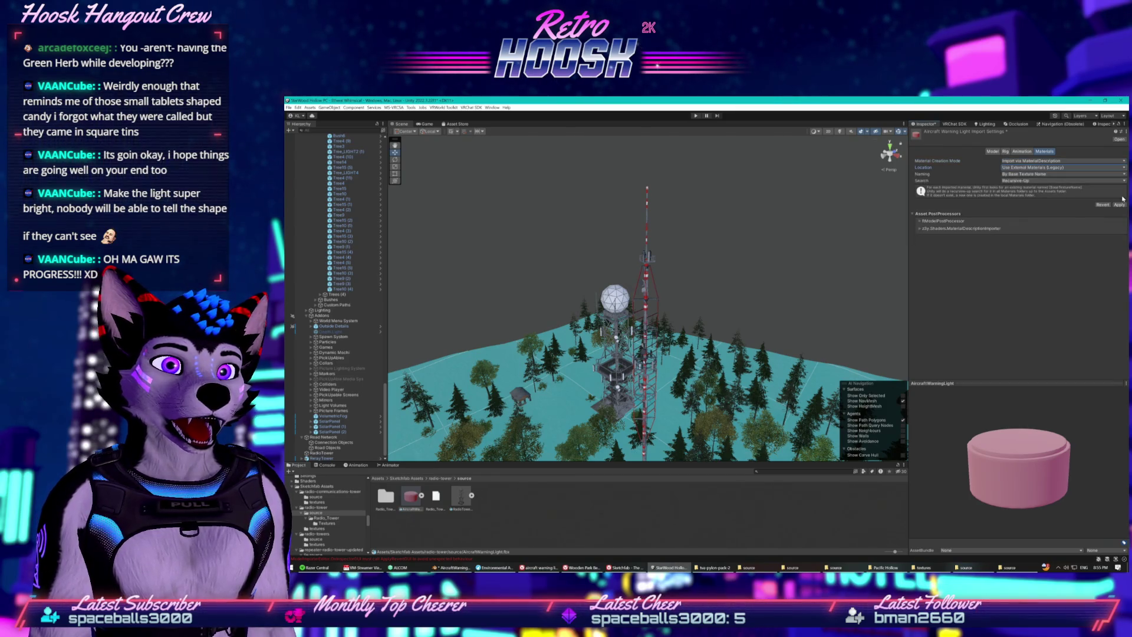
{"action": "left_click", "coordinate": [1055, 174]}
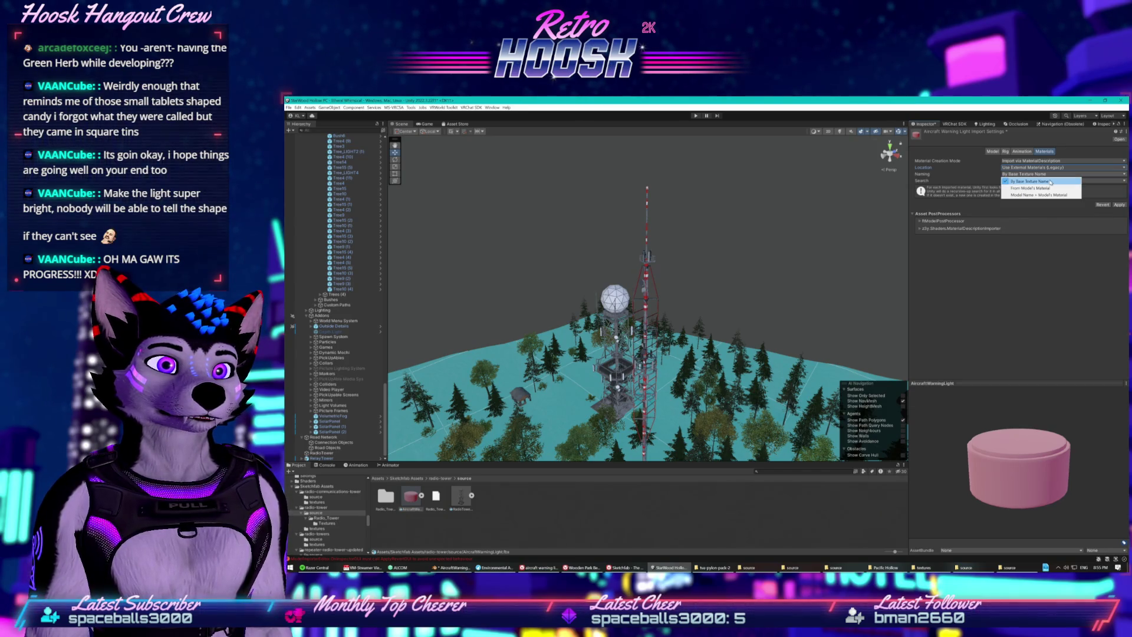
{"action": "left_click", "coordinate": [1050, 182]}
{"action": "left_click", "coordinate": [1048, 180]}
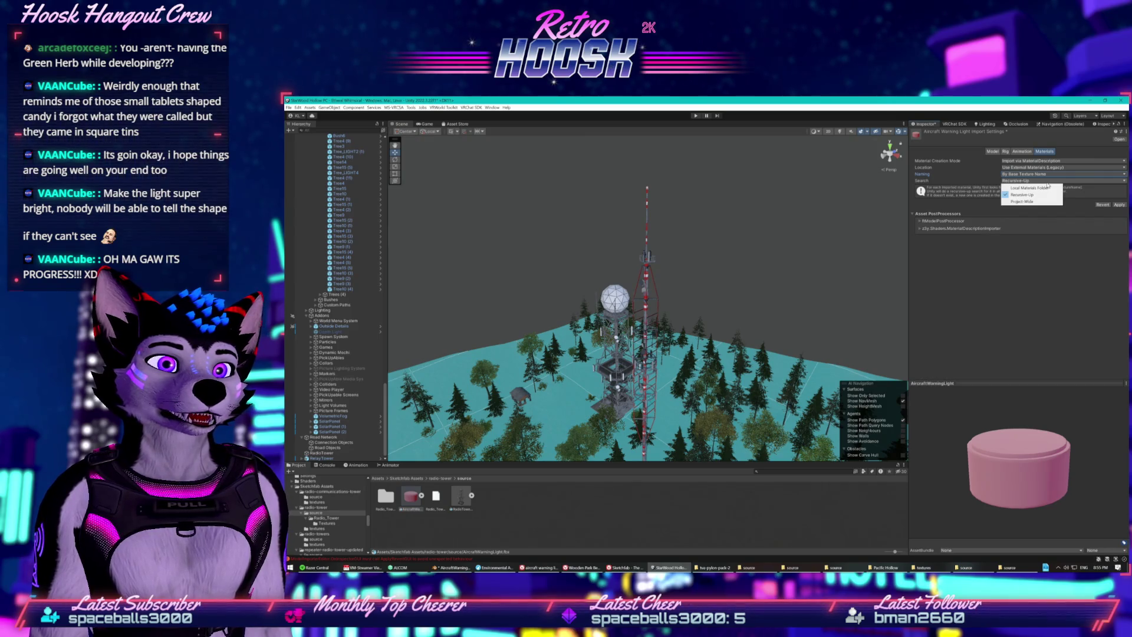
{"action": "left_click", "coordinate": [1117, 205]}
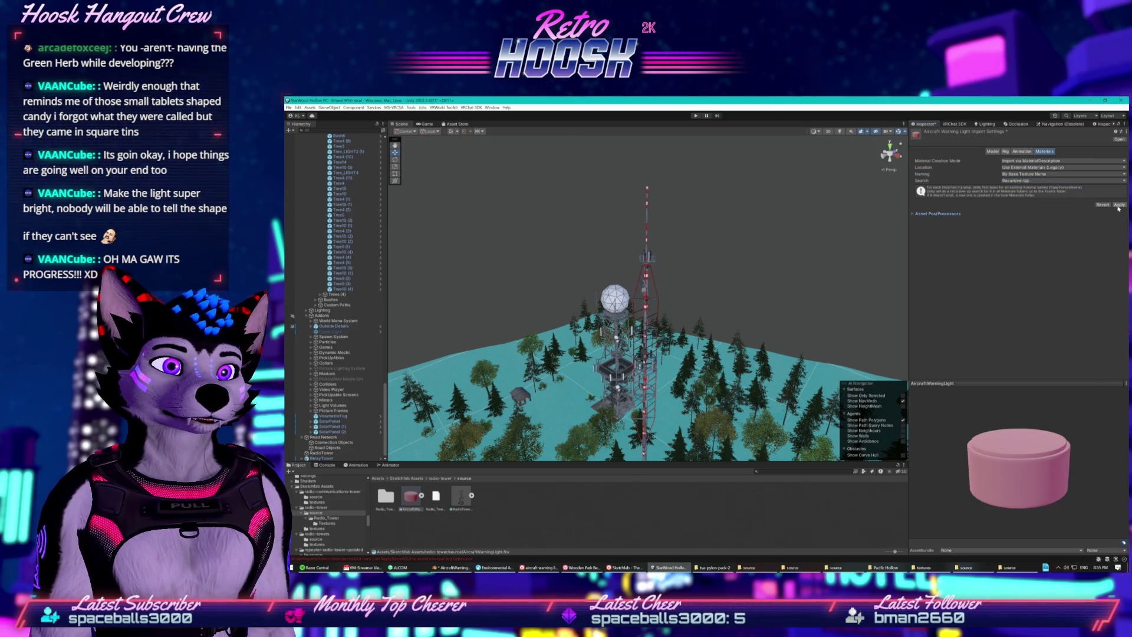
{"action": "left_click", "coordinate": [1117, 205]}
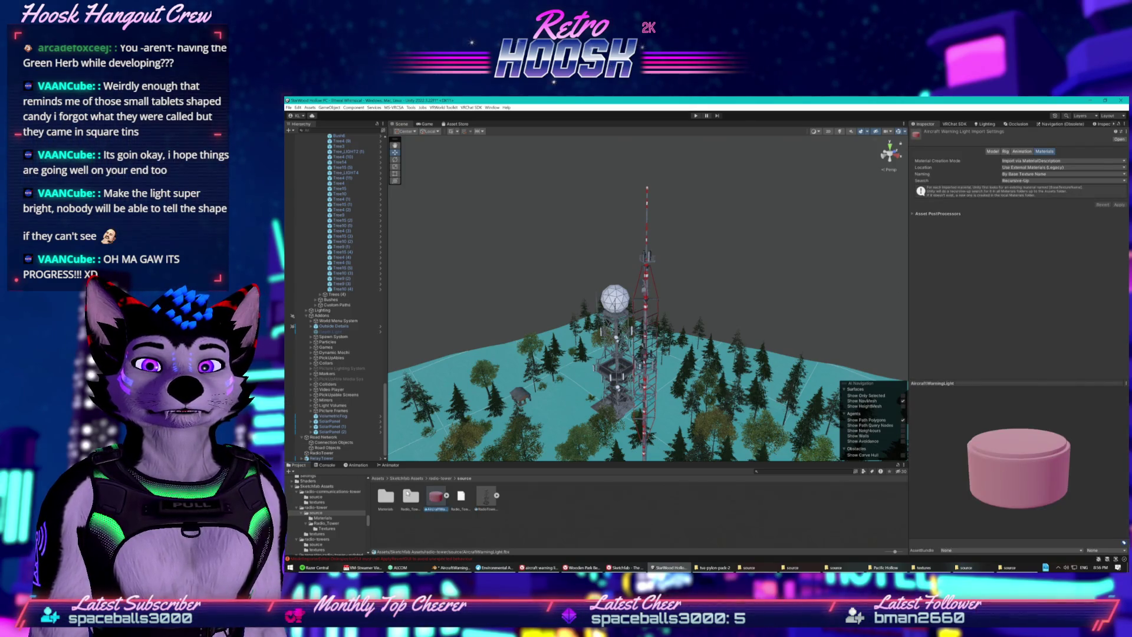
{"action": "left_click", "coordinate": [319, 453]}
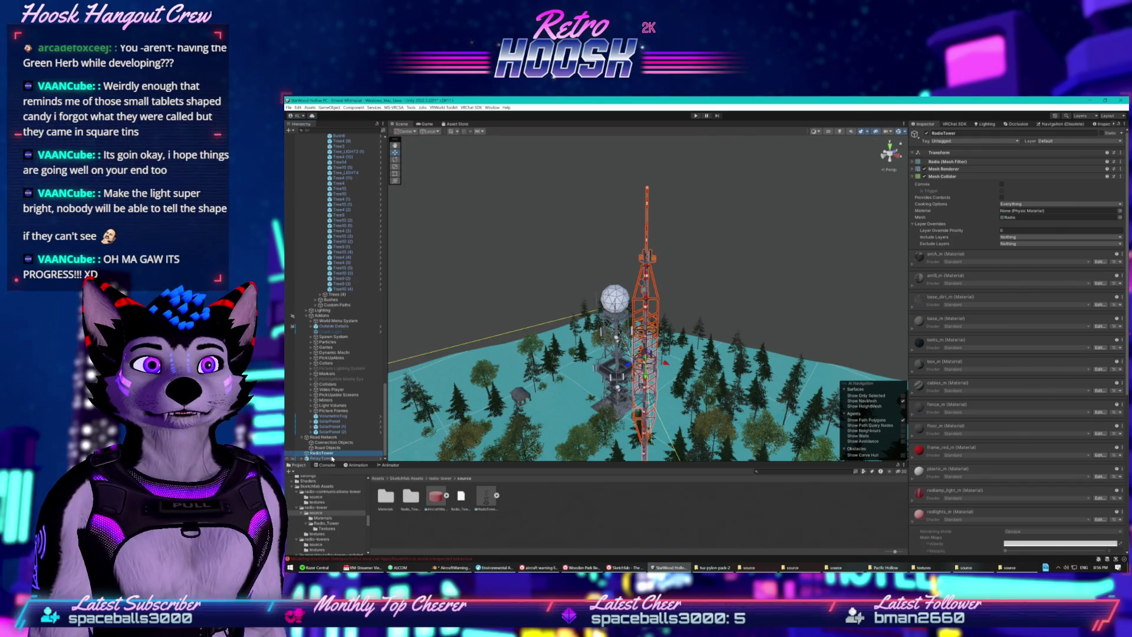
- Drag an AircraftWarningLight into the scene and move it to roughly X -99.04, Y 41.79, Z 133.54
{"action": "left_click", "coordinate": [322, 458]}
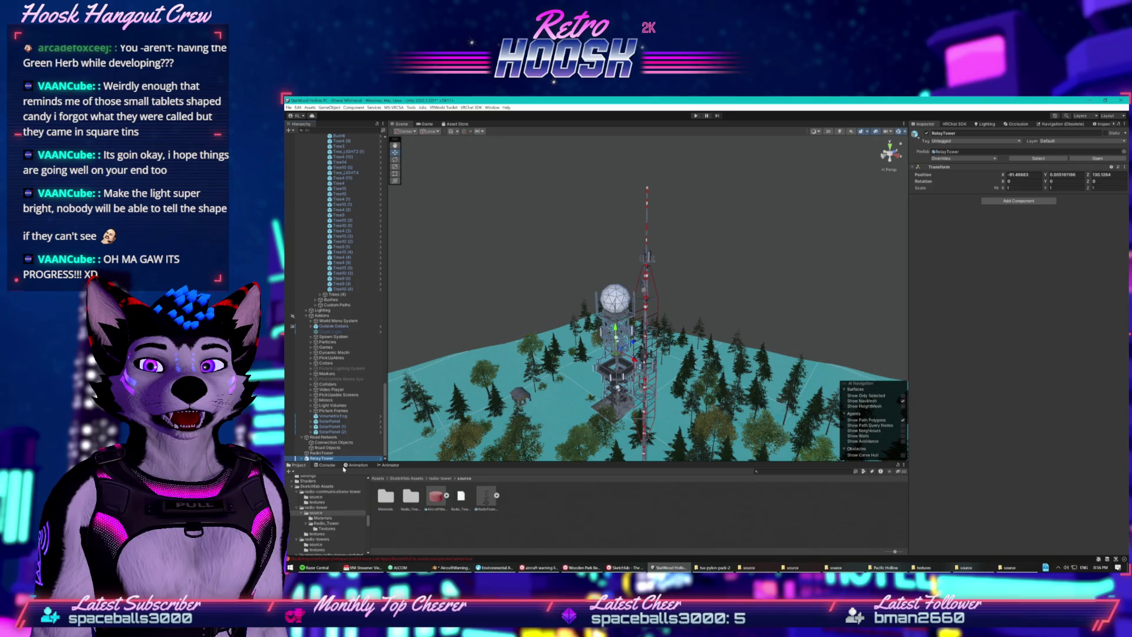
{"action": "key", "text": "Right"}
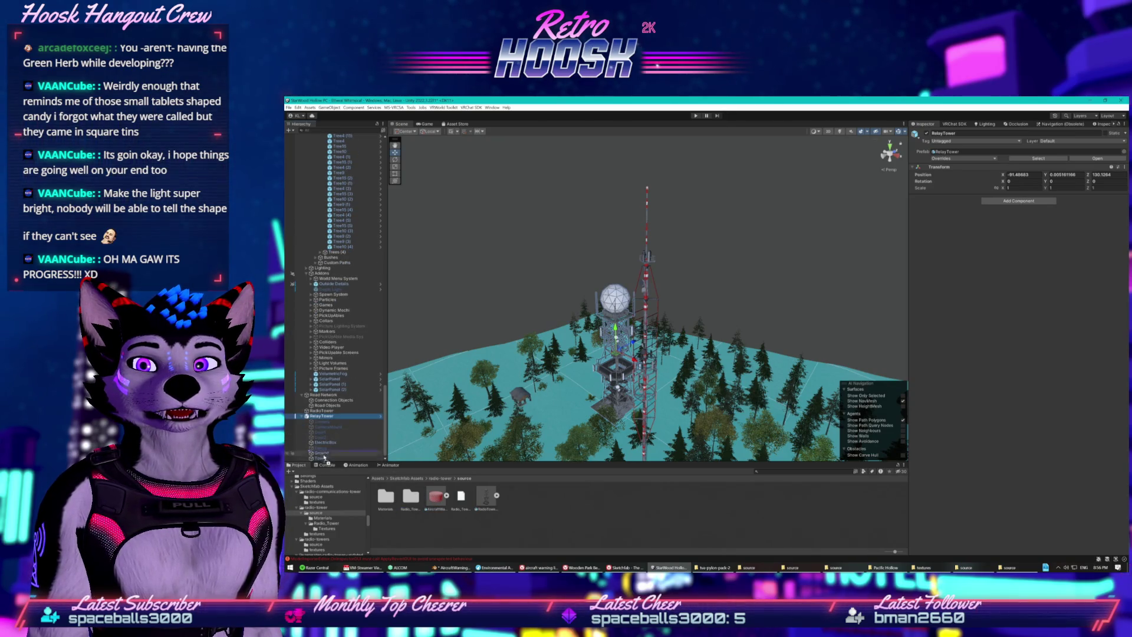
{"action": "mouse_move", "coordinate": [583, 406]}
{"action": "left_mouse_down"}
{"action": "mouse_move", "coordinate": [551, 342]}
{"action": "mouse_move", "coordinate": [567, 359]}
{"action": "mouse_move", "coordinate": [554, 360]}
{"action": "left_mouse_up"}
{"action": "scroll", "coordinate": [581, 413], "scroll_direction": "up", "scroll_amount": 2}
{"action": "scroll", "coordinate": [590, 294], "scroll_direction": "up", "scroll_amount": 10}
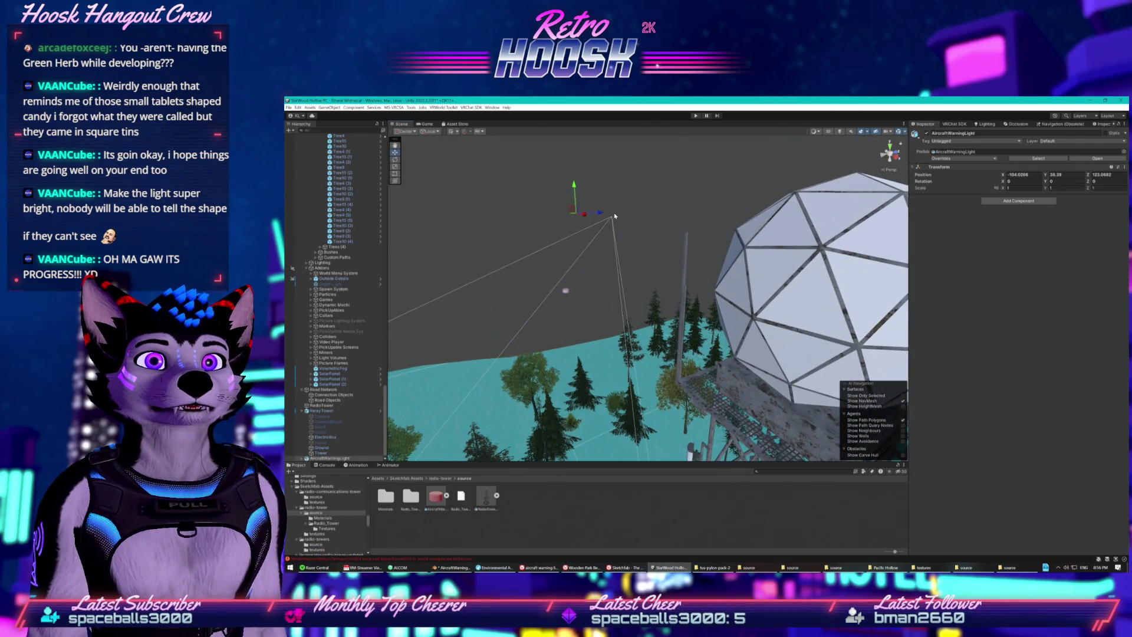
{"action": "mouse_move", "coordinate": [601, 214]}
{"action": "left_mouse_down"}
{"action": "mouse_move", "coordinate": [690, 211]}
{"action": "mouse_move", "coordinate": [693, 175]}
{"action": "left_mouse_up"}
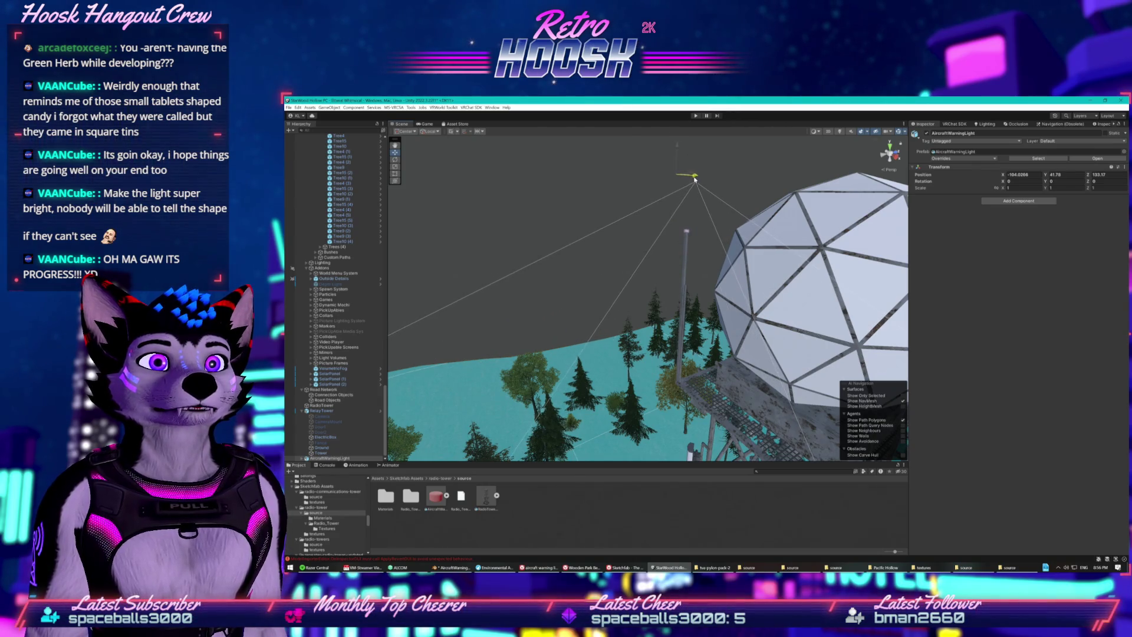
{"action": "scroll", "coordinate": [694, 171], "scroll_direction": "up", "scroll_amount": 6}
{"action": "mouse_move", "coordinate": [694, 161]}
{"action": "left_mouse_down"}
{"action": "mouse_move", "coordinate": [529, 139]}
{"action": "mouse_move", "coordinate": [647, 234]}
{"action": "mouse_move", "coordinate": [601, 247]}
{"action": "mouse_move", "coordinate": [526, 238]}
{"action": "mouse_move", "coordinate": [586, 203]}
{"action": "mouse_move", "coordinate": [498, 212]}
{"action": "left_mouse_up"}
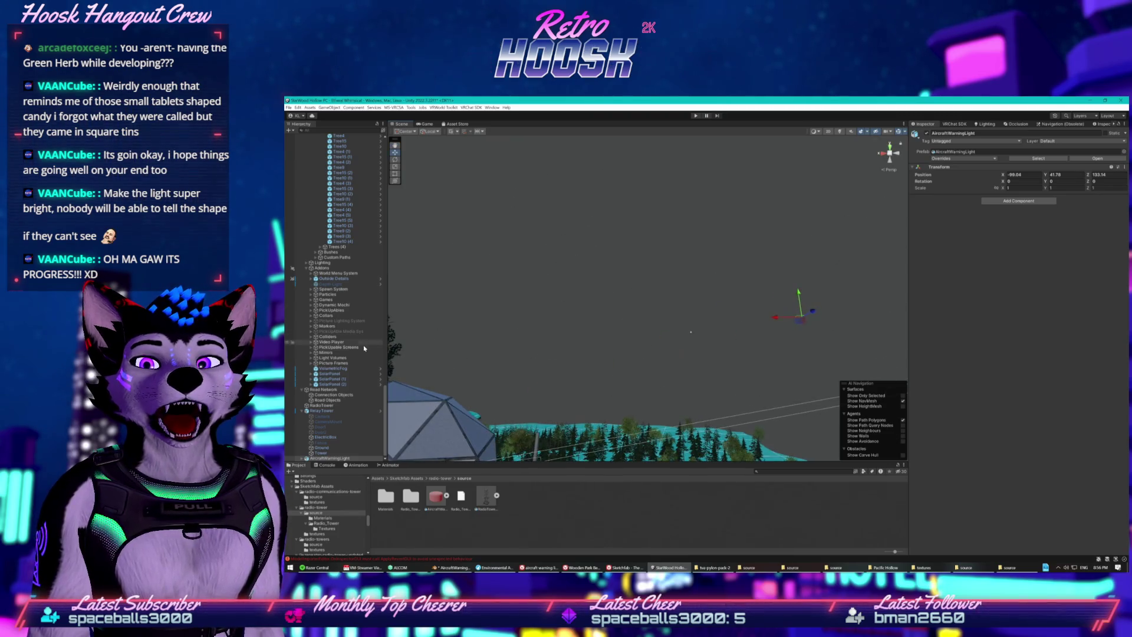
- Delete the Camera child from the placed AircraftWarningLight
{"action": "left_click", "coordinate": [302, 458]}
{"action": "right_click", "coordinate": [324, 448]}
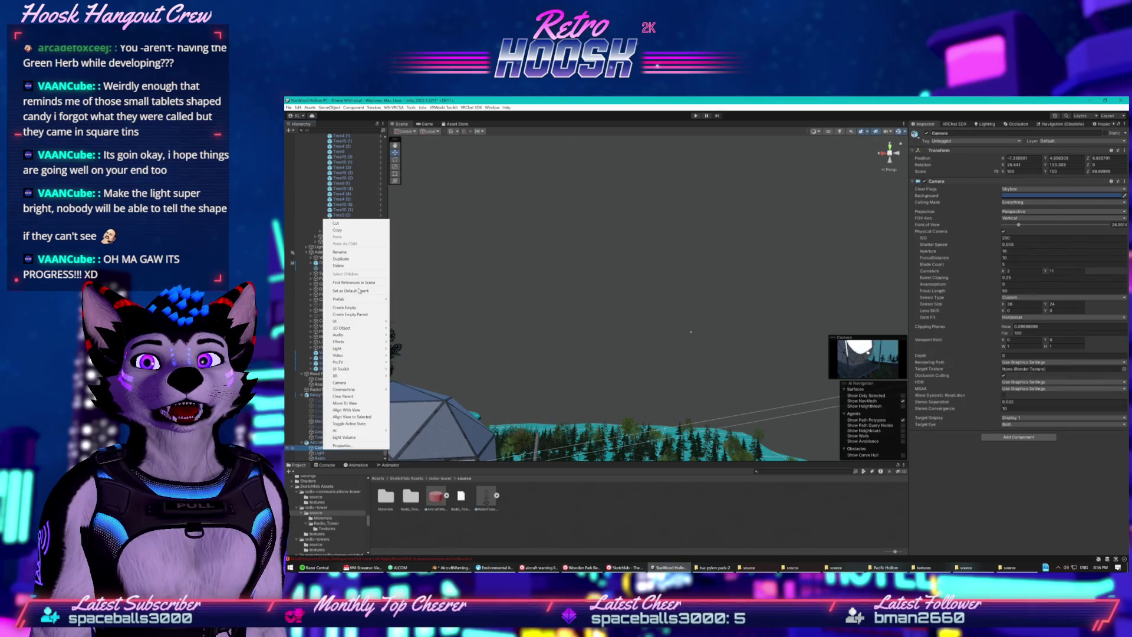
{"action": "left_click", "coordinate": [348, 267]}
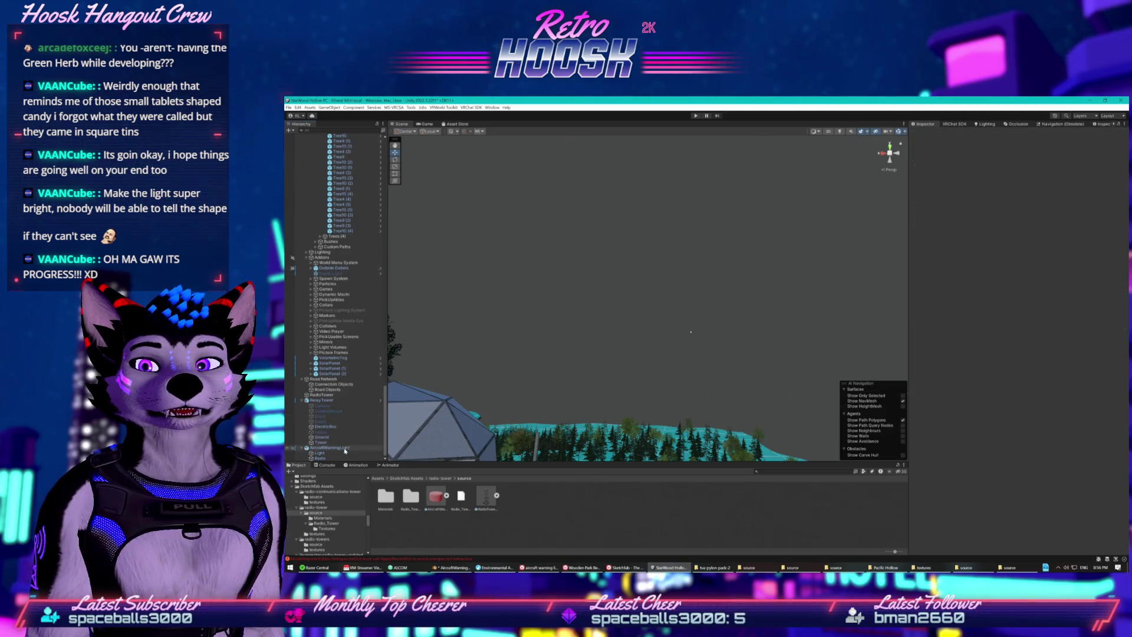
{"action": "left_click", "coordinate": [321, 458]}
{"action": "left_click_drag", "start_coordinate": [519, 413], "coordinate": [541, 435]}
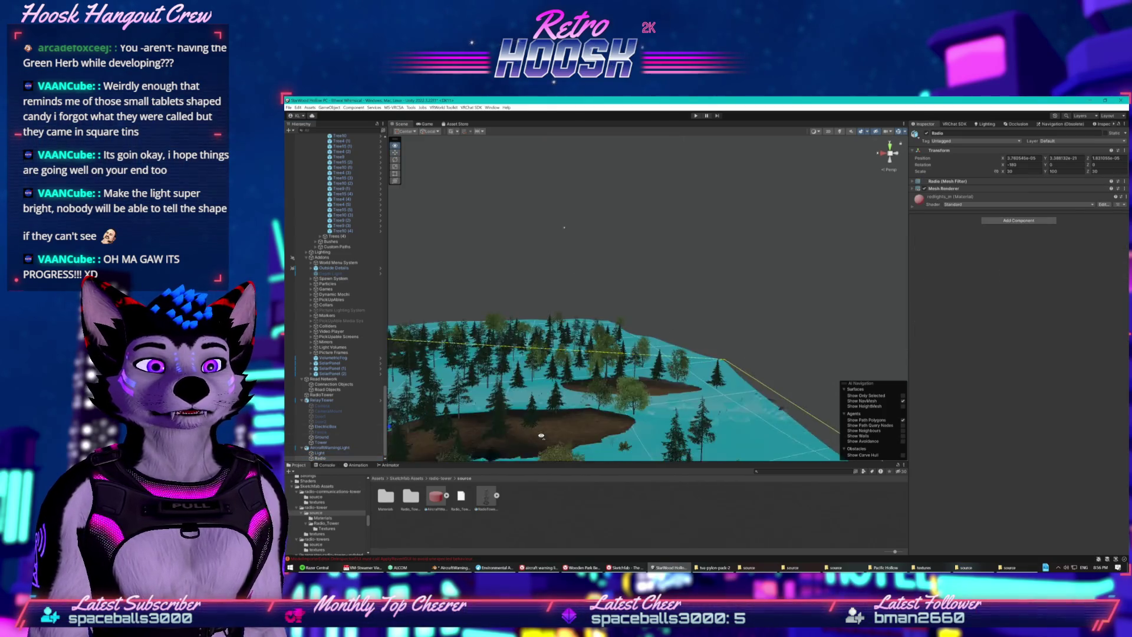
{"action": "key", "text": "f"}
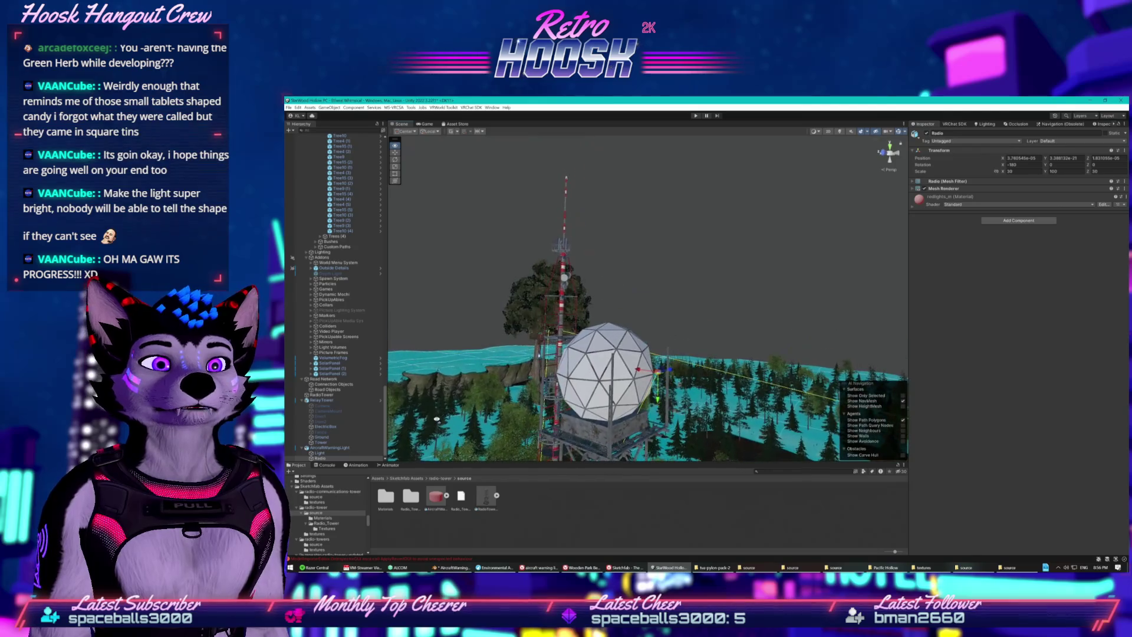
- Delete the Light child as well, leaving only the Radio mesh
{"action": "left_click", "coordinate": [330, 453]}
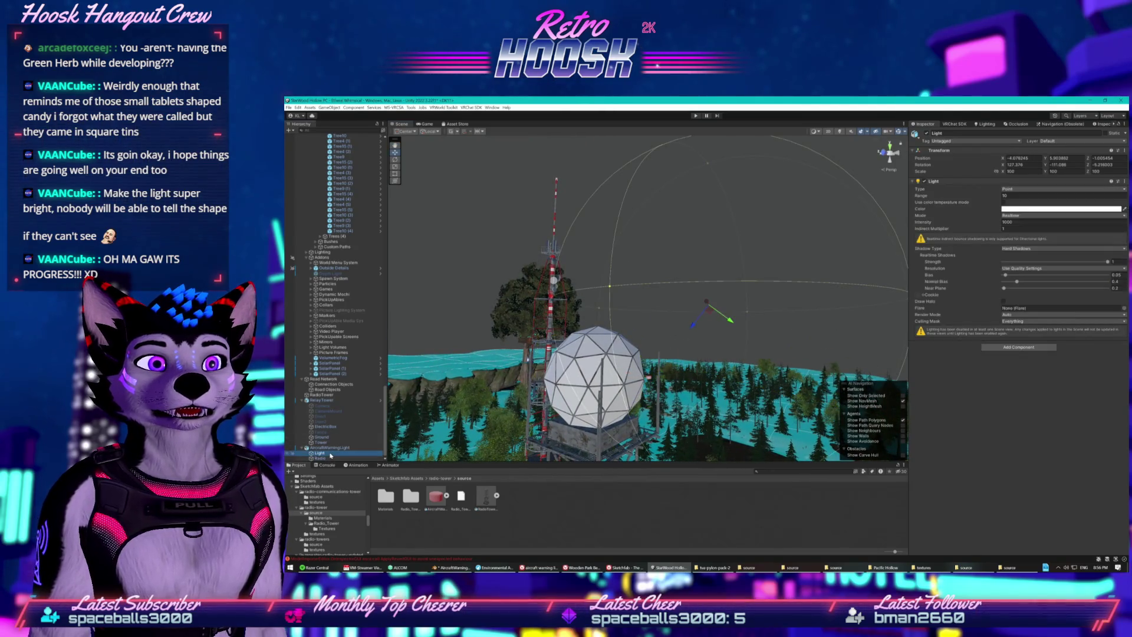
{"action": "mouse_move", "coordinate": [531, 353]}
{"action": "left_mouse_down"}
{"action": "mouse_move", "coordinate": [528, 404]}
{"action": "mouse_move", "coordinate": [465, 423]}
{"action": "mouse_move", "coordinate": [378, 424]}
{"action": "left_mouse_up"}
{"action": "double_click", "coordinate": [327, 453]}
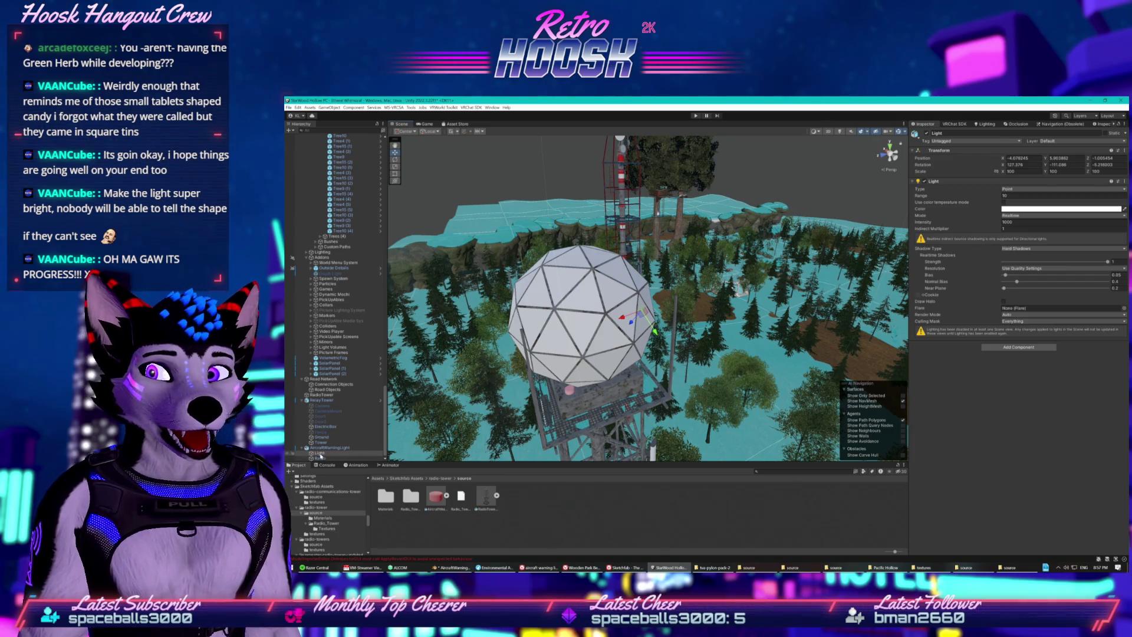
{"action": "right_click", "coordinate": [321, 457]}
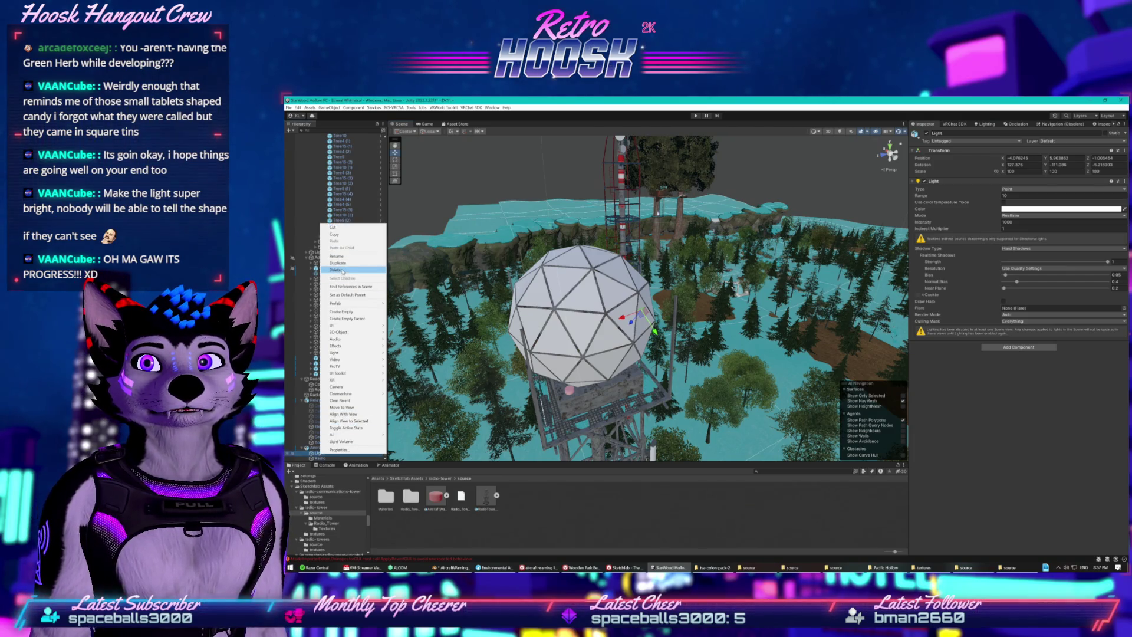
{"action": "left_click", "coordinate": [344, 273]}
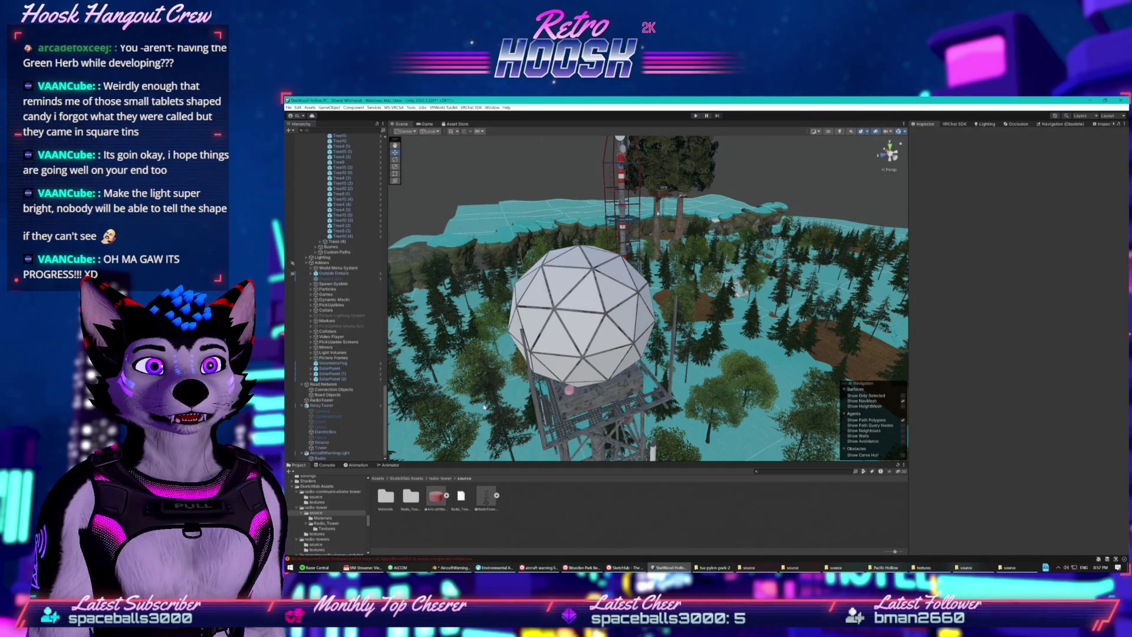
{"action": "double_click", "coordinate": [411, 496]}
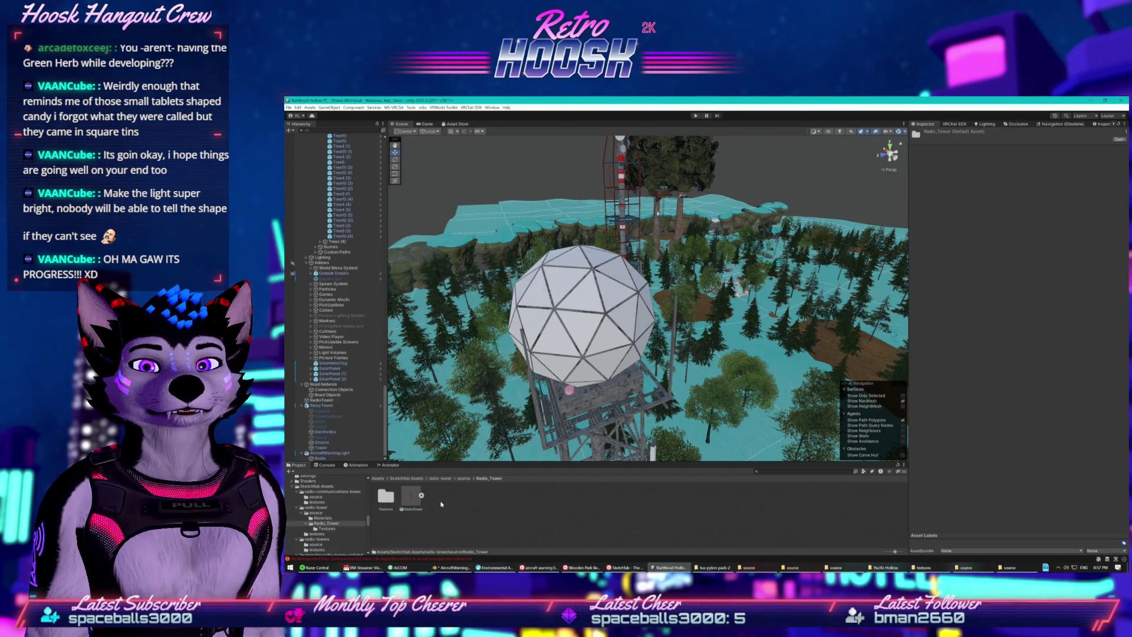
- Save AircraftWarningLight as a prefab in Radio_Tower and move its Radio mesh to about X 3.29, Y 1.21, Z 1.18
{"action": "left_click_drag", "start_coordinate": [464, 517], "coordinate": [412, 506]}
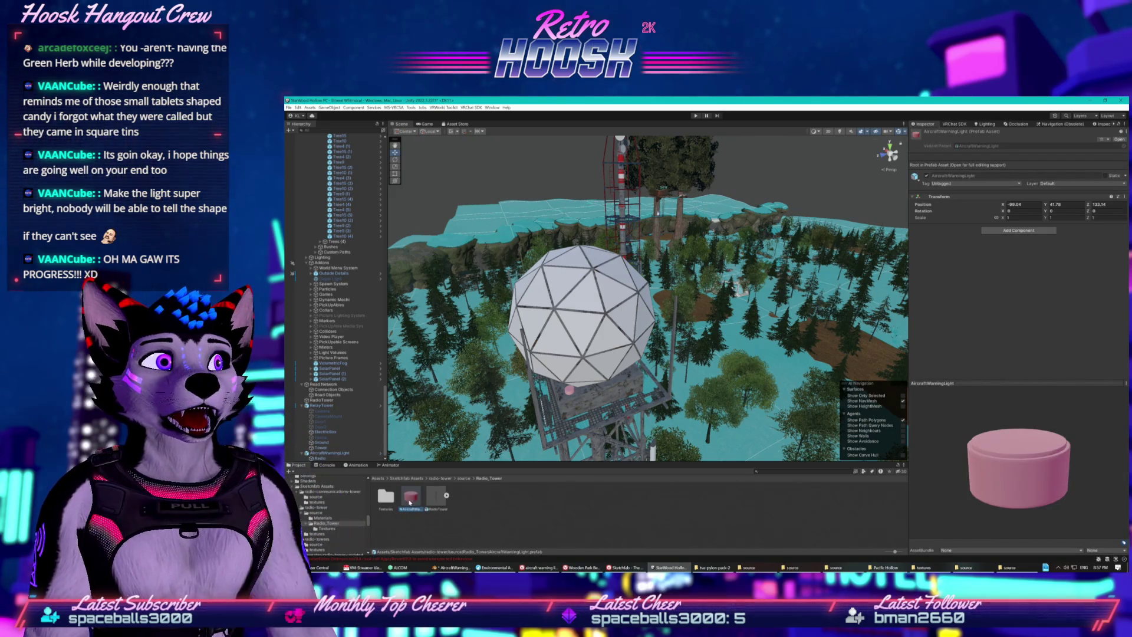
{"action": "left_click", "coordinate": [320, 458]}
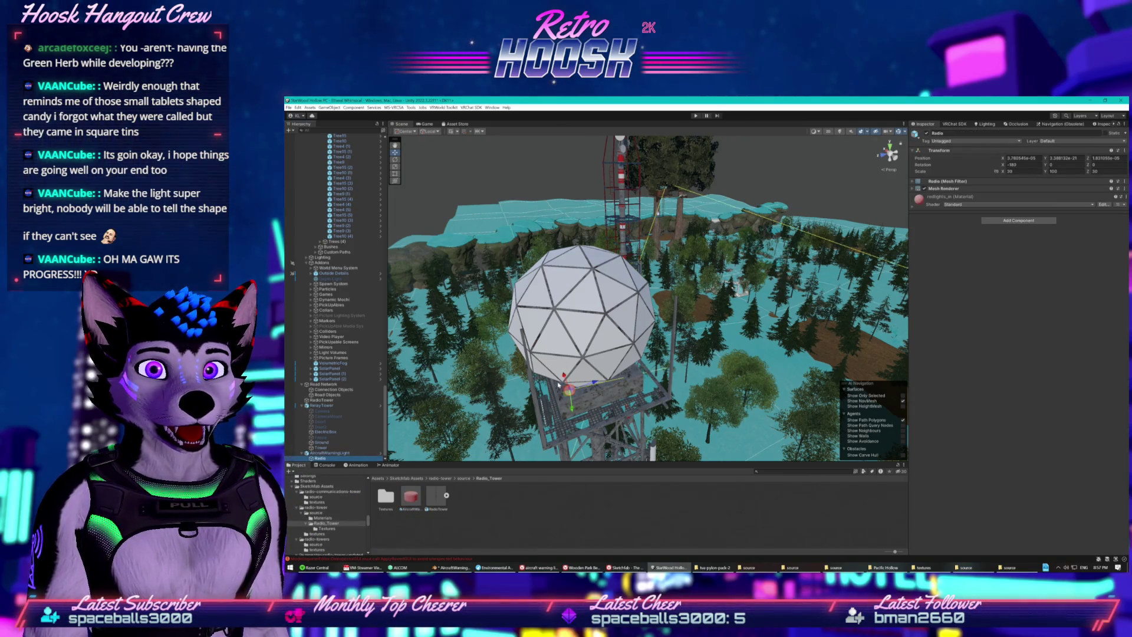
{"action": "left_click_drag", "start_coordinate": [562, 377], "coordinate": [514, 335]}
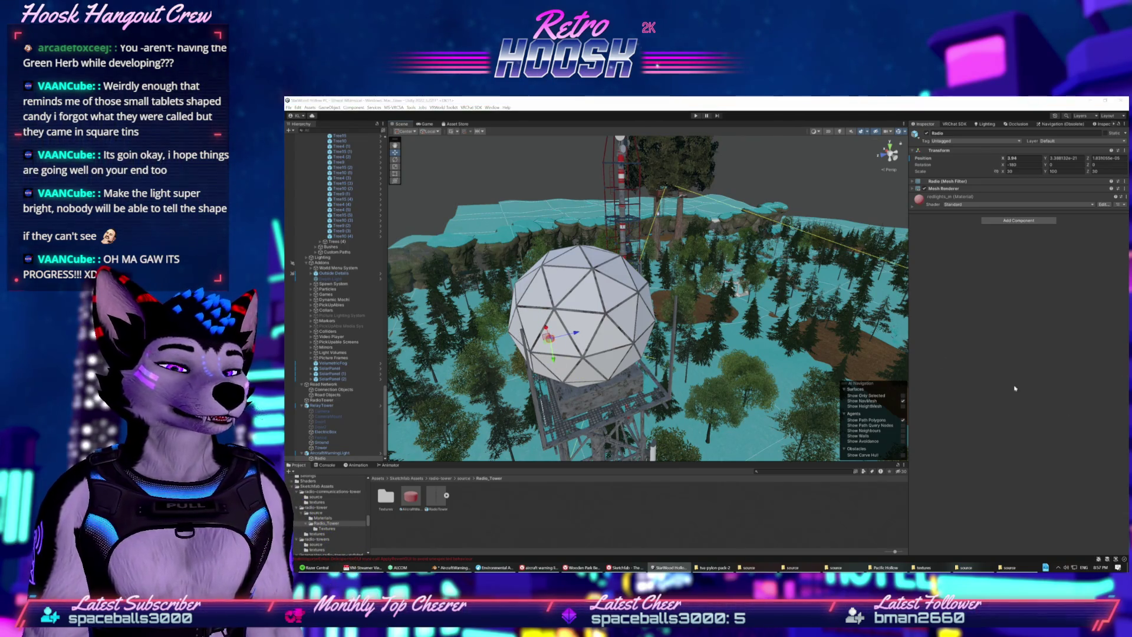
{"action": "key", "text": "f"}
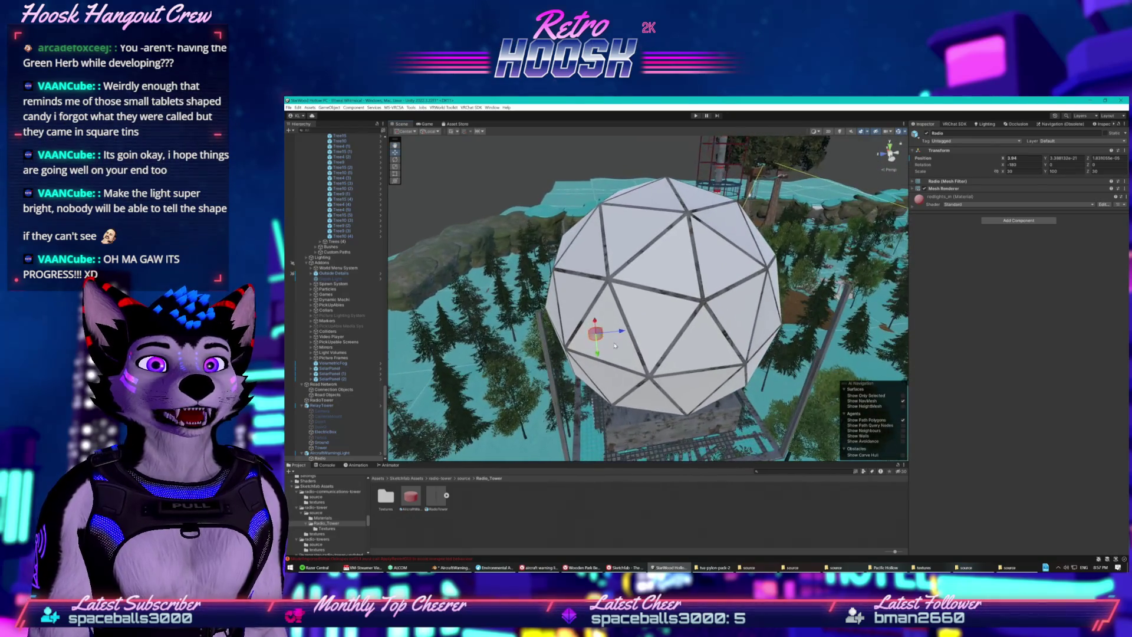
{"action": "mouse_move", "coordinate": [572, 333]}
{"action": "left_mouse_down"}
{"action": "mouse_move", "coordinate": [543, 326]}
{"action": "mouse_move", "coordinate": [536, 308]}
{"action": "left_mouse_up"}
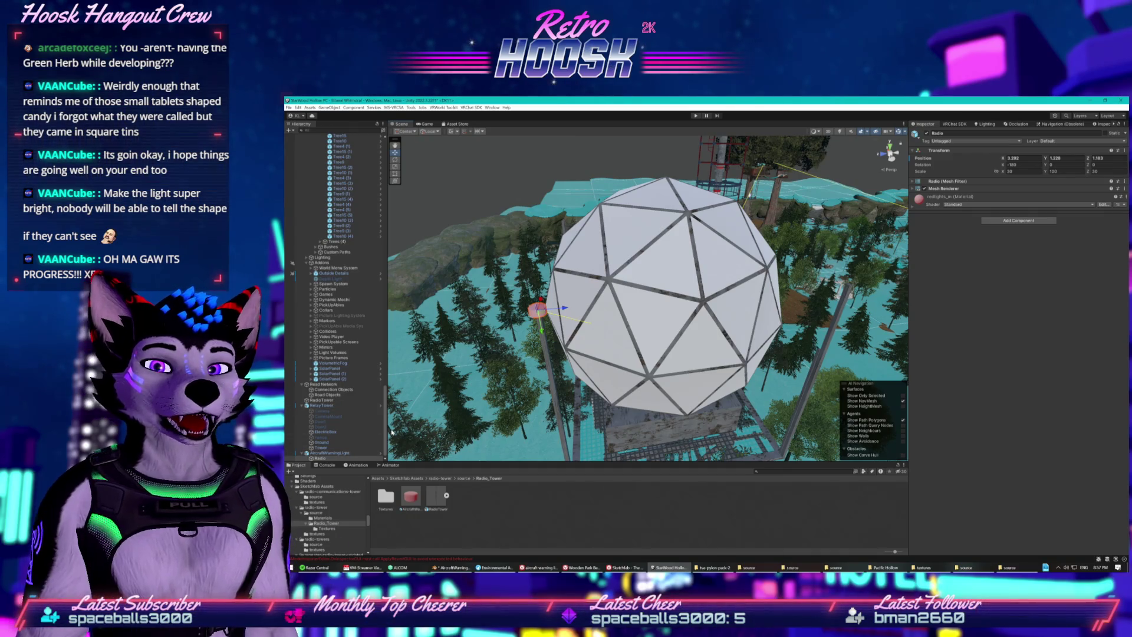
- Duplicate the Radio light and move Radio (1) onto the pole top across the dome
{"action": "key", "text": "ctrl+d"}
{"action": "left_click_drag", "start_coordinate": [565, 307], "coordinate": [776, 306]}
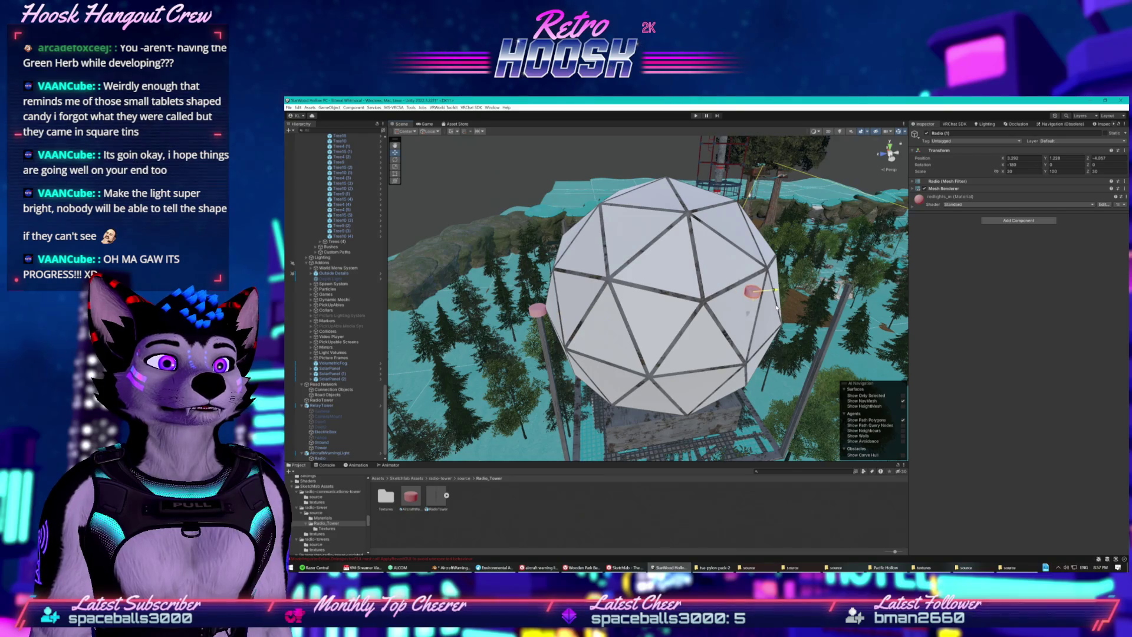
{"action": "left_click_drag", "start_coordinate": [854, 300], "coordinate": [873, 298]}
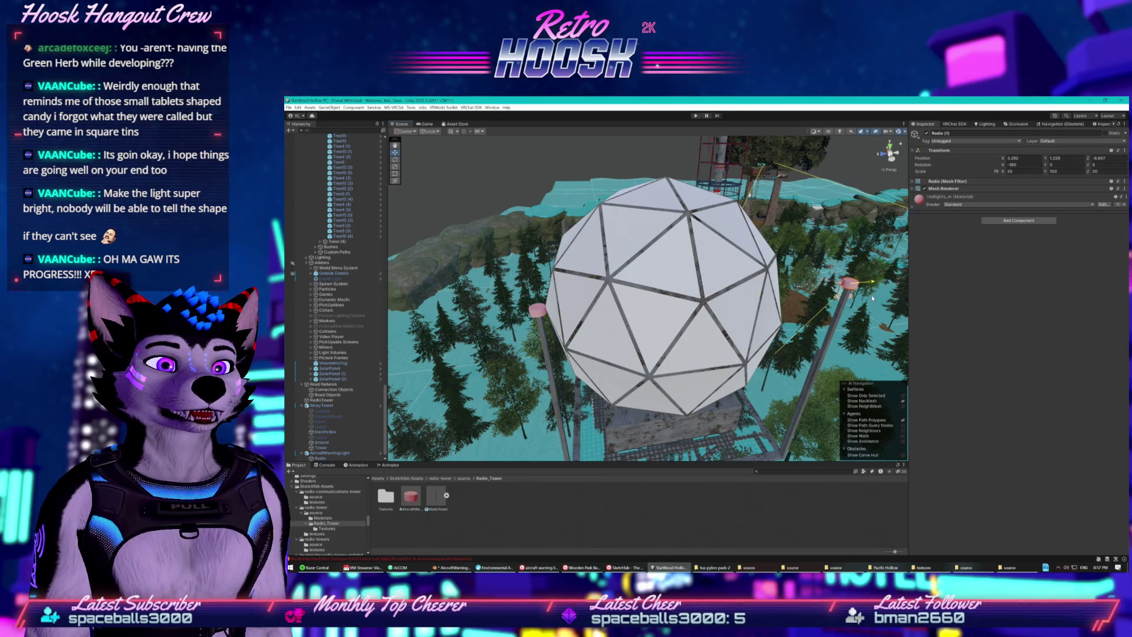
{"action": "mouse_move", "coordinate": [861, 305]}
{"action": "left_mouse_down"}
{"action": "mouse_move", "coordinate": [816, 288]}
{"action": "mouse_move", "coordinate": [544, 332]}
{"action": "mouse_move", "coordinate": [546, 308]}
{"action": "mouse_move", "coordinate": [567, 304]}
{"action": "left_mouse_up"}
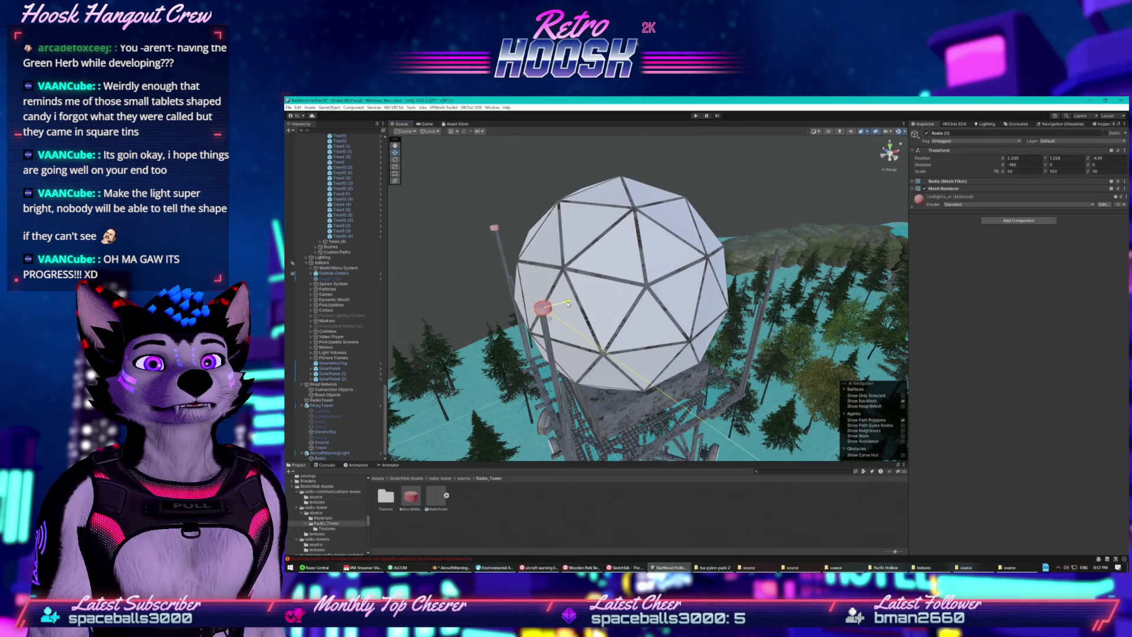
{"action": "left_click", "coordinate": [495, 230]}
{"action": "left_click", "coordinate": [539, 307]}
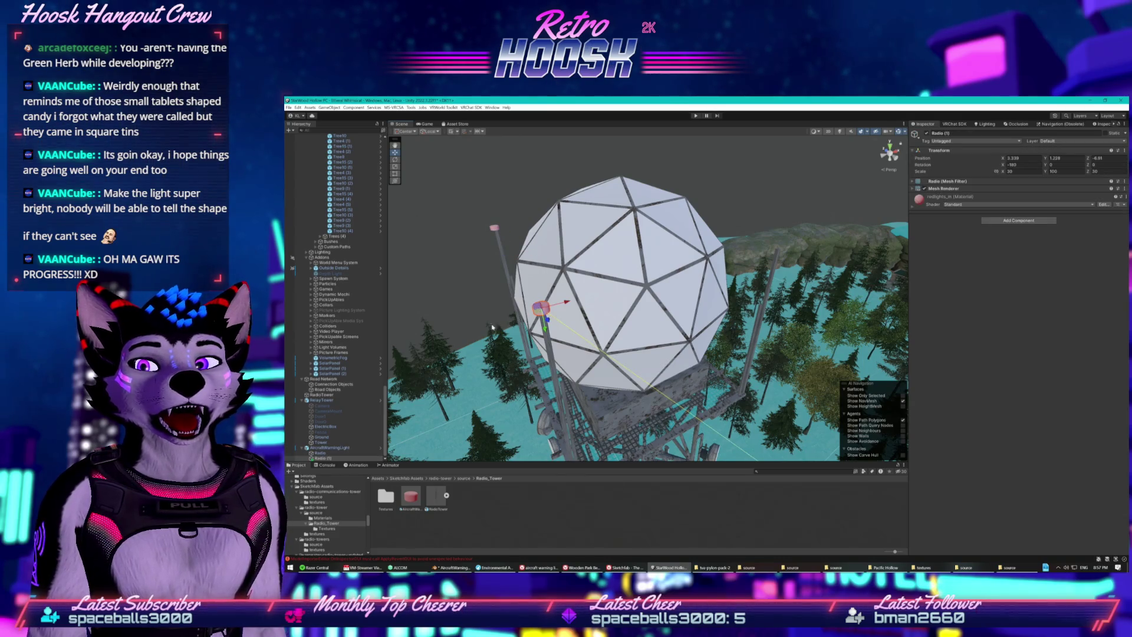
{"action": "left_click", "coordinate": [921, 203]}
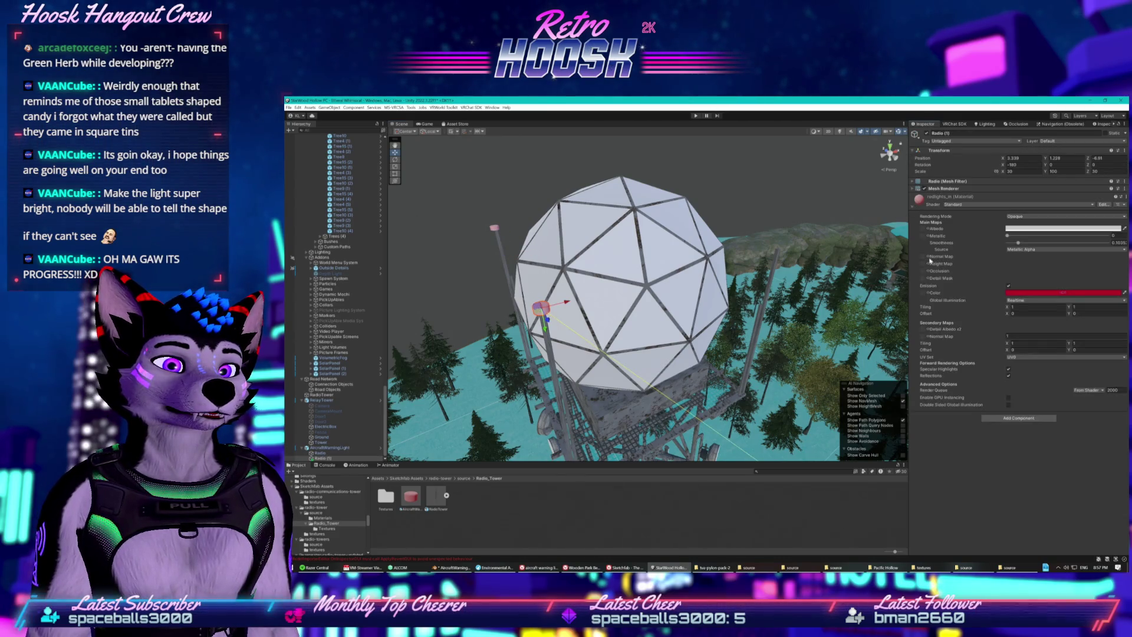
- Review redlights_m emission, keeping Global Illumination at Realtime and the red emission colour
{"action": "left_click", "coordinate": [1026, 301]}
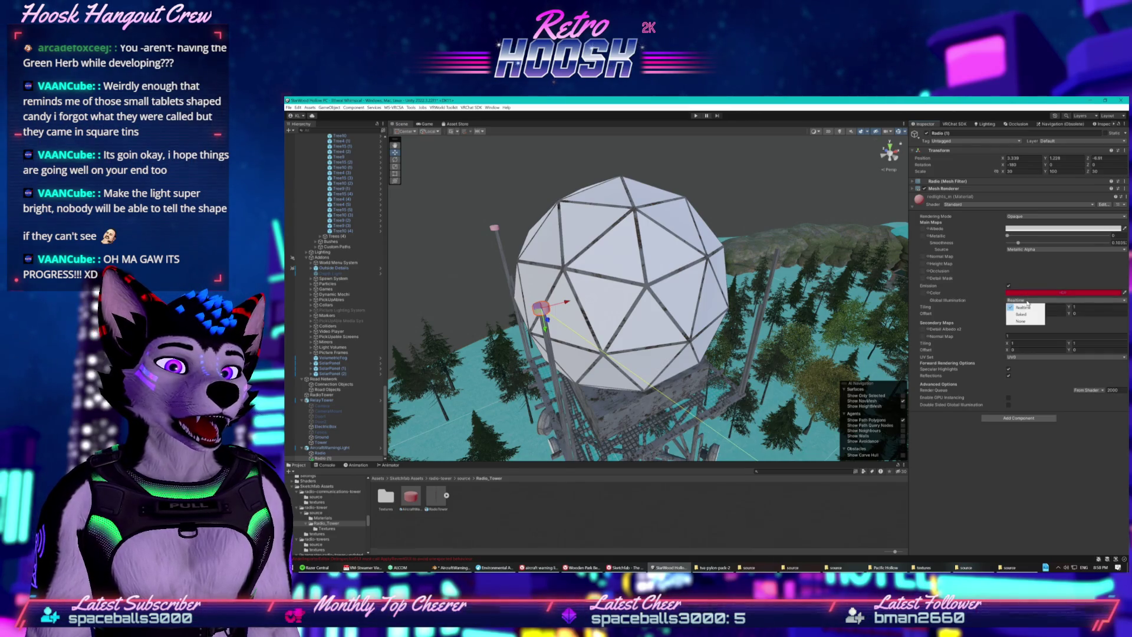
{"action": "left_click", "coordinate": [983, 312]}
{"action": "mouse_move", "coordinate": [965, 305]}
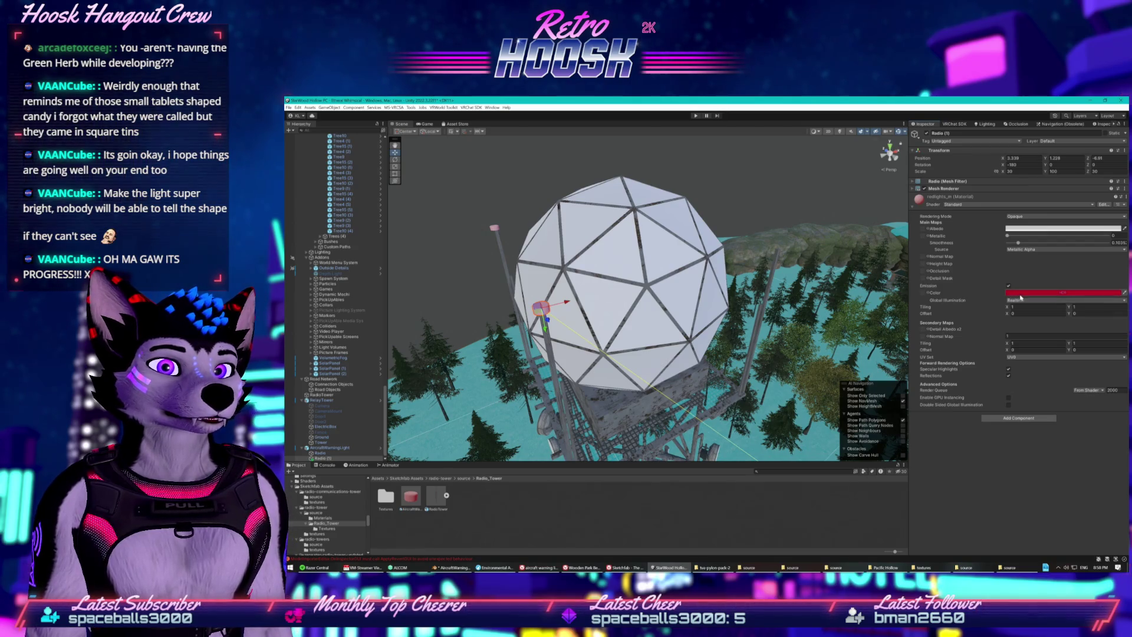
{"action": "left_click", "coordinate": [1020, 300]}
{"action": "left_click", "coordinate": [972, 305]}
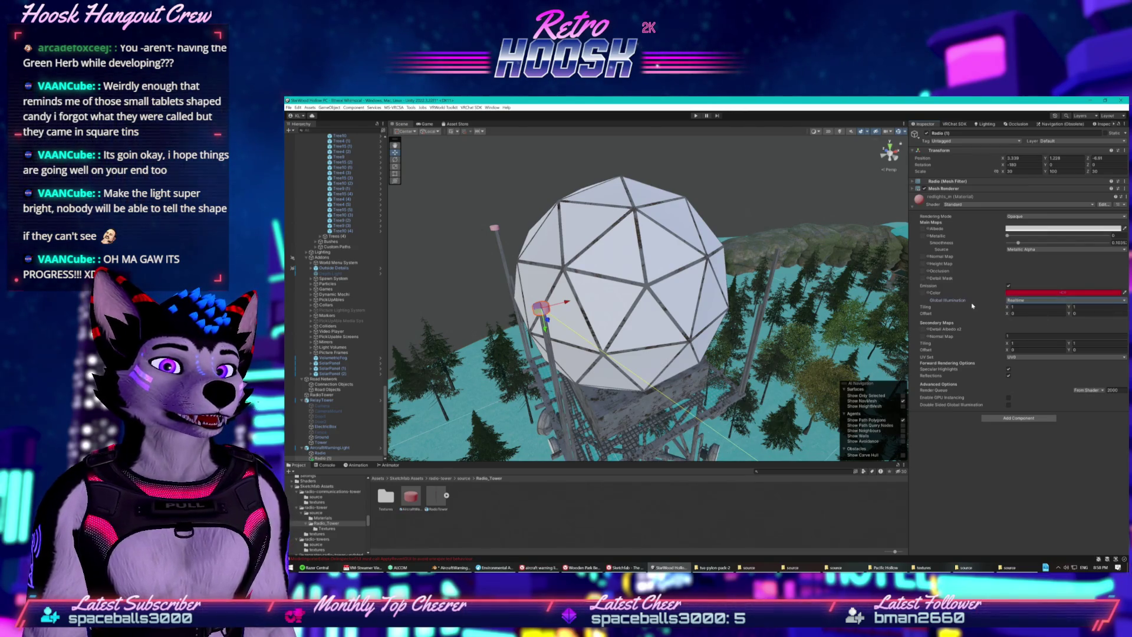
{"action": "left_click", "coordinate": [1021, 293]}
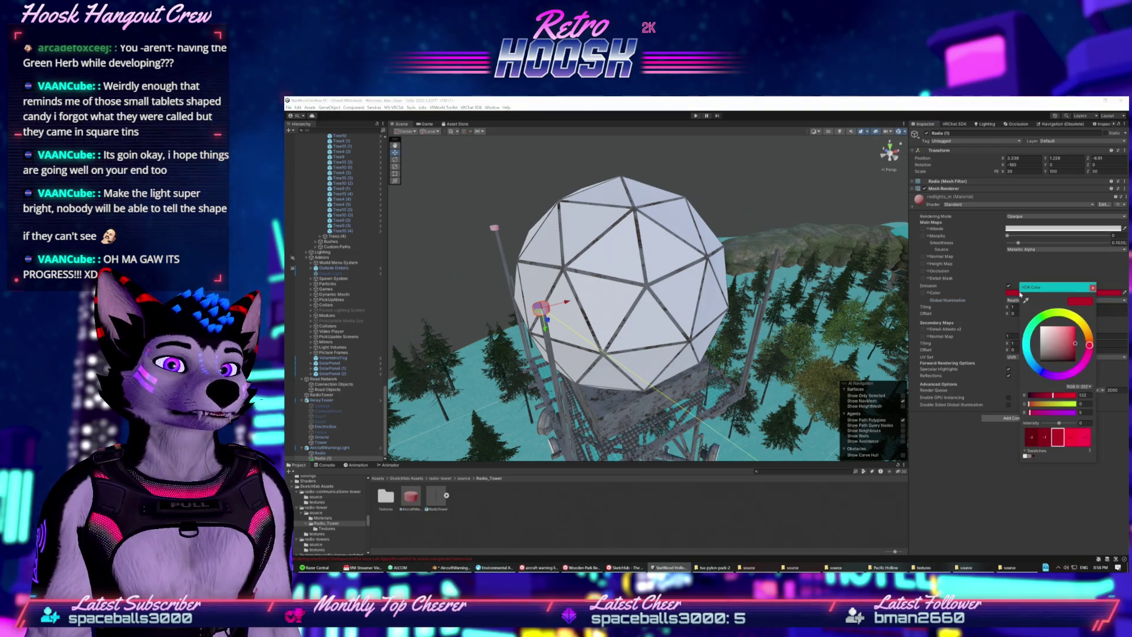
{"action": "left_click", "coordinate": [1091, 288]}
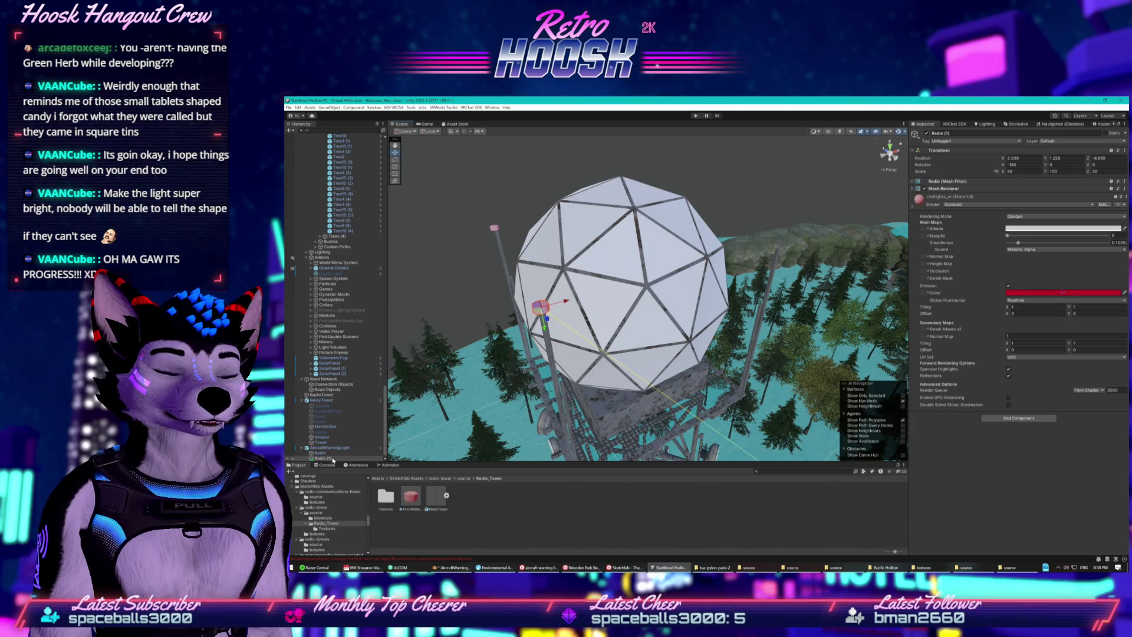
- Duplicate the light as Radio (2) and Radio (3) and set each atop another pole by the dome
{"action": "key", "text": "ctrl+d"}
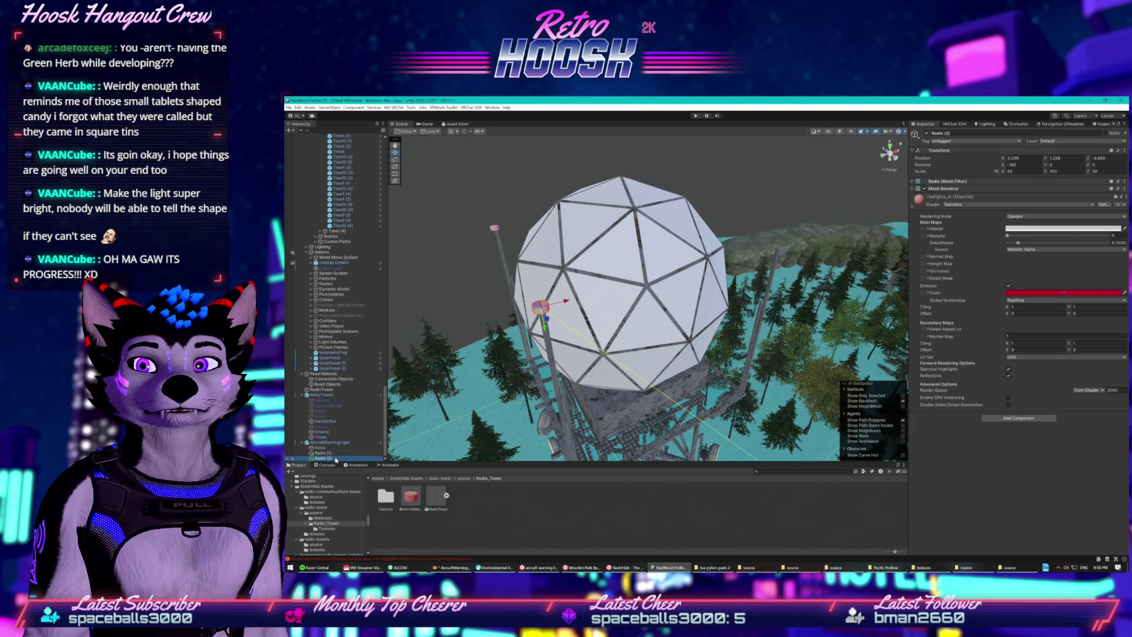
{"action": "mouse_move", "coordinate": [565, 302]}
{"action": "left_mouse_down"}
{"action": "mouse_move", "coordinate": [792, 243]}
{"action": "mouse_move", "coordinate": [670, 258]}
{"action": "mouse_move", "coordinate": [702, 317]}
{"action": "left_mouse_up"}
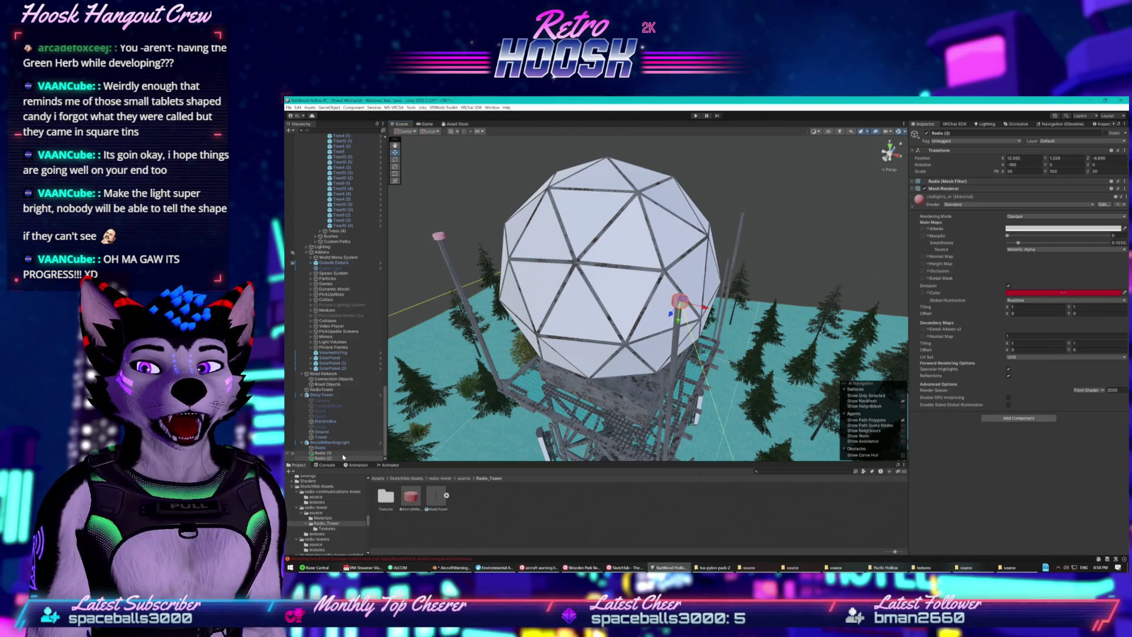
{"action": "key", "text": "ctrl+d"}
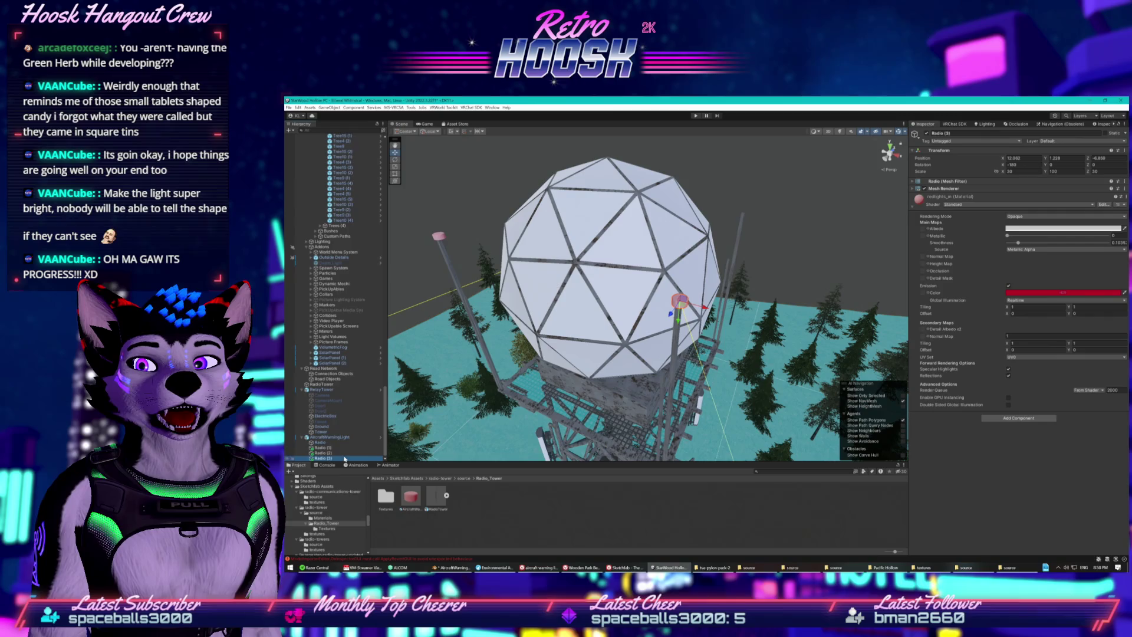
{"action": "left_click", "coordinate": [671, 315]}
{"action": "mouse_move", "coordinate": [671, 314]}
{"action": "left_mouse_down"}
{"action": "mouse_move", "coordinate": [736, 265]}
{"action": "mouse_move", "coordinate": [762, 222]}
{"action": "left_mouse_up"}
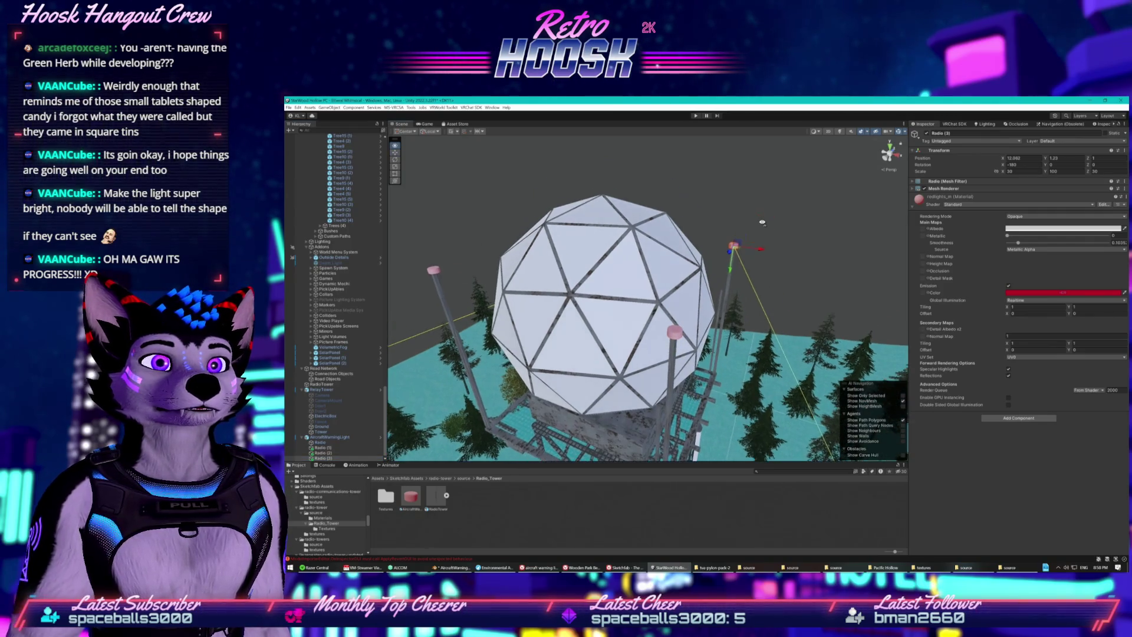
{"action": "key", "text": "f"}
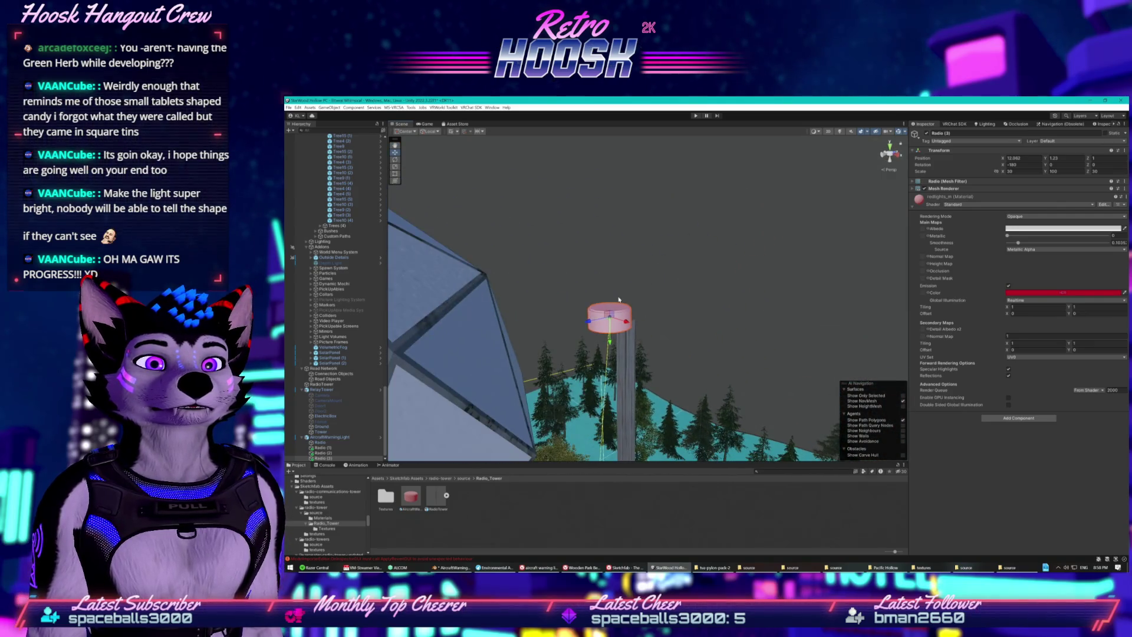
{"action": "left_click_drag", "start_coordinate": [592, 322], "coordinate": [456, 347]}
{"action": "scroll", "coordinate": [456, 347], "scroll_direction": "down", "scroll_amount": 5}
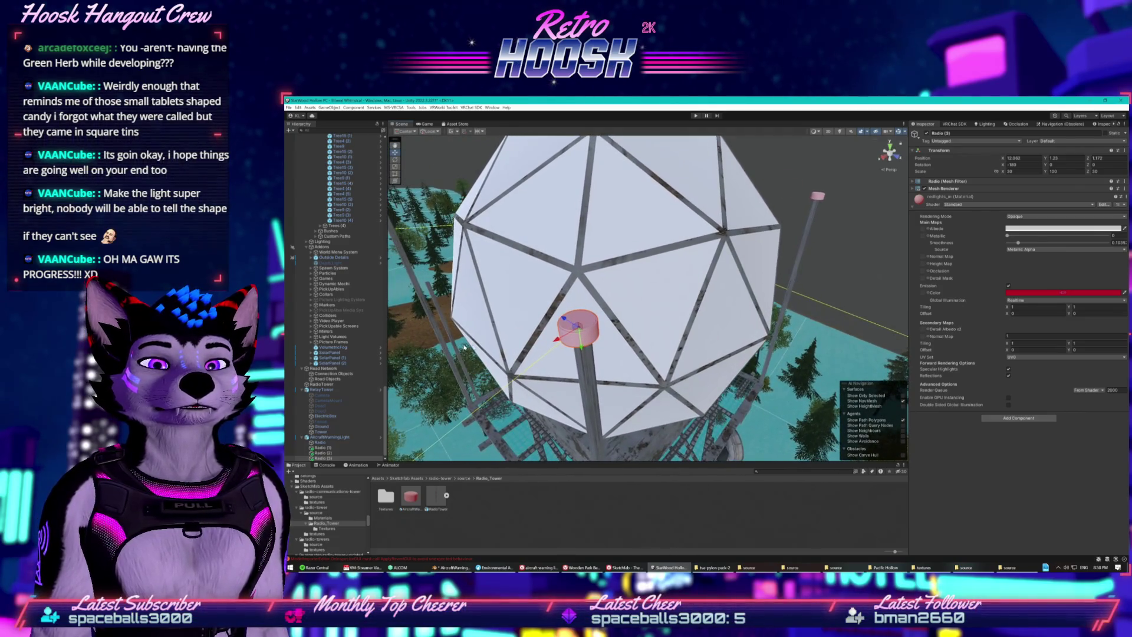
{"action": "left_click_drag", "start_coordinate": [557, 347], "coordinate": [580, 312]}
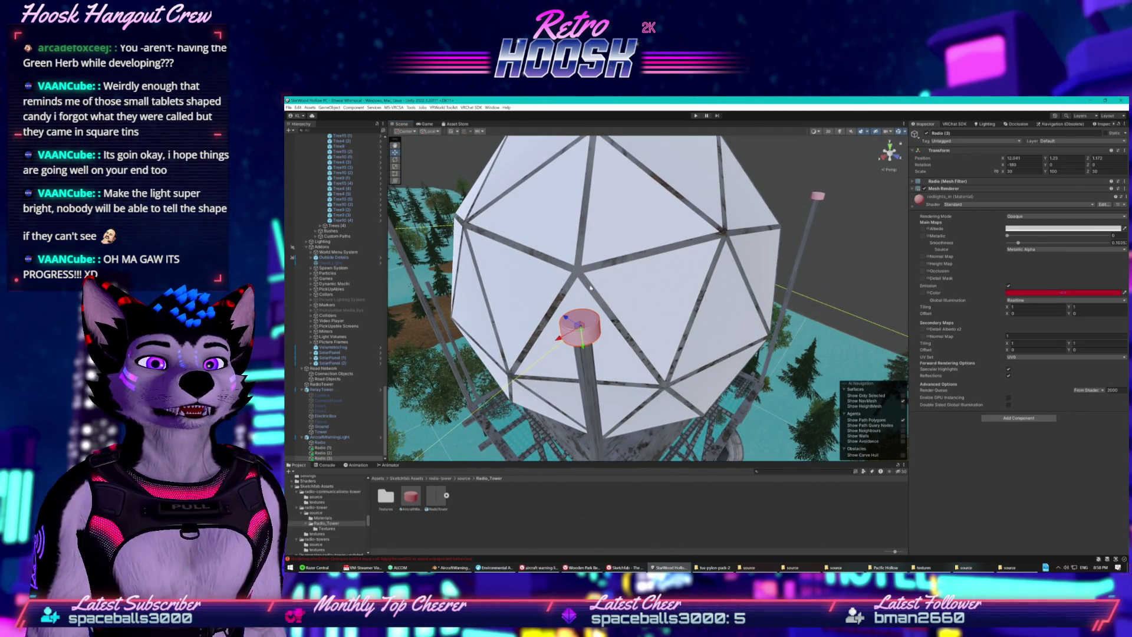
{"action": "left_click", "coordinate": [803, 166]}
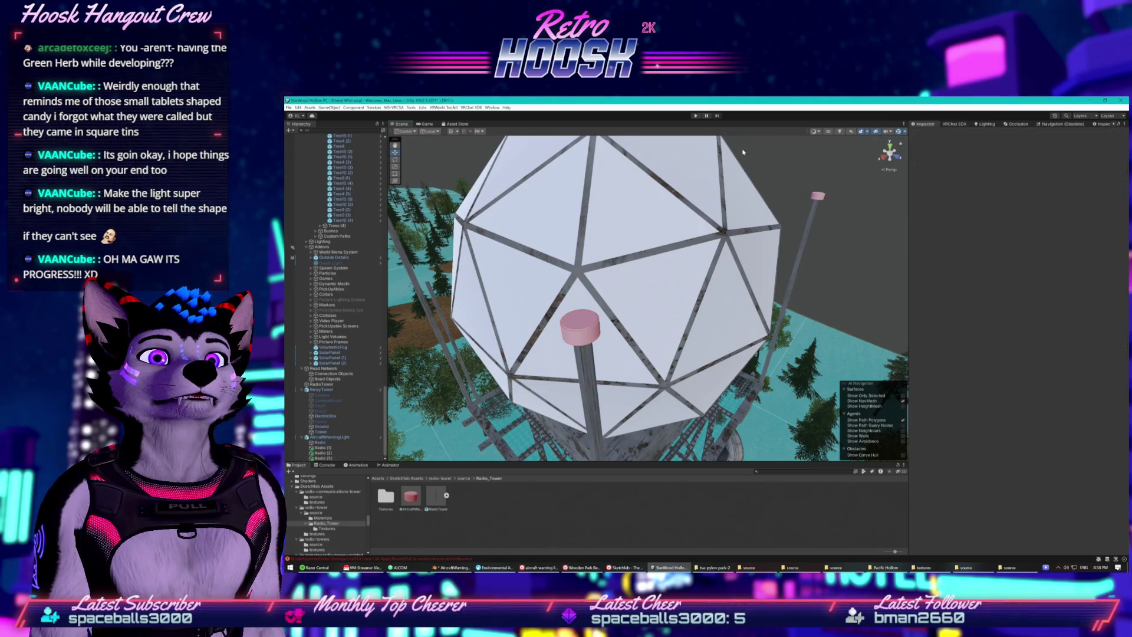
- Enter Play mode, dismiss the client simulator menu, and walk through the stone arch into the forest
{"action": "left_click", "coordinate": [696, 117]}
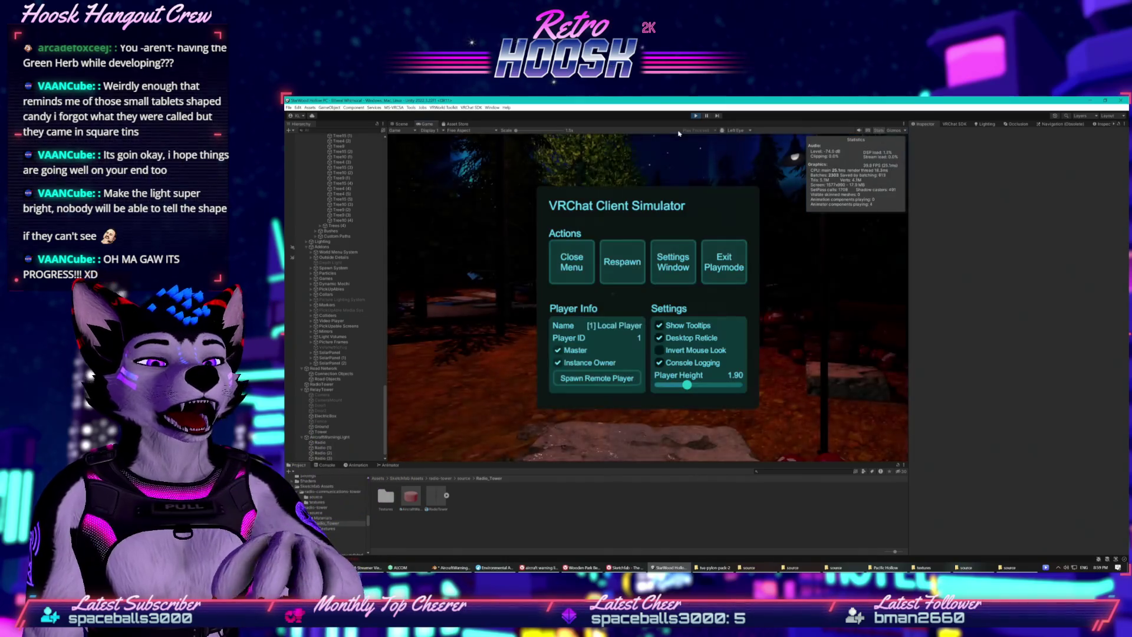
{"action": "left_click", "coordinate": [567, 279]}
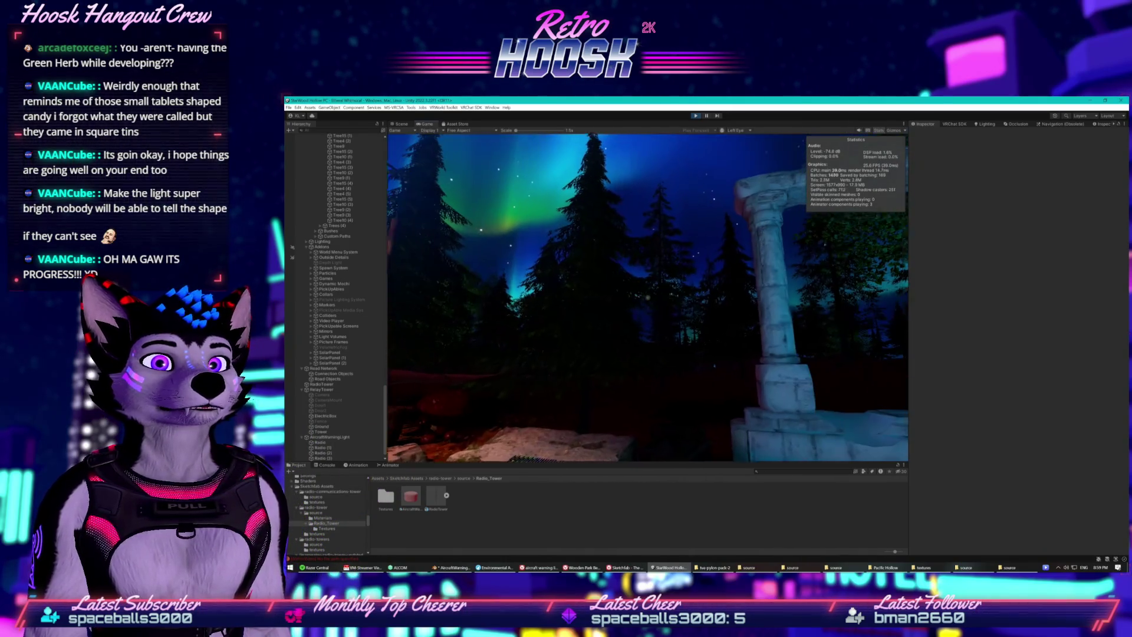
{"action": "key", "text": "w"}
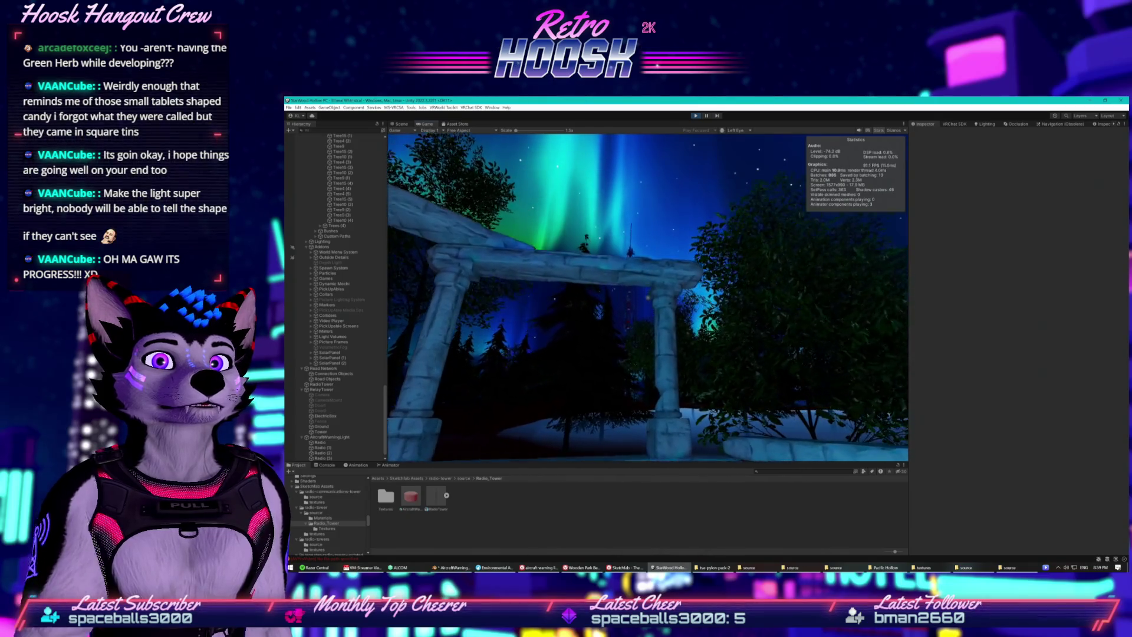
{"action": "key", "text": "w"}
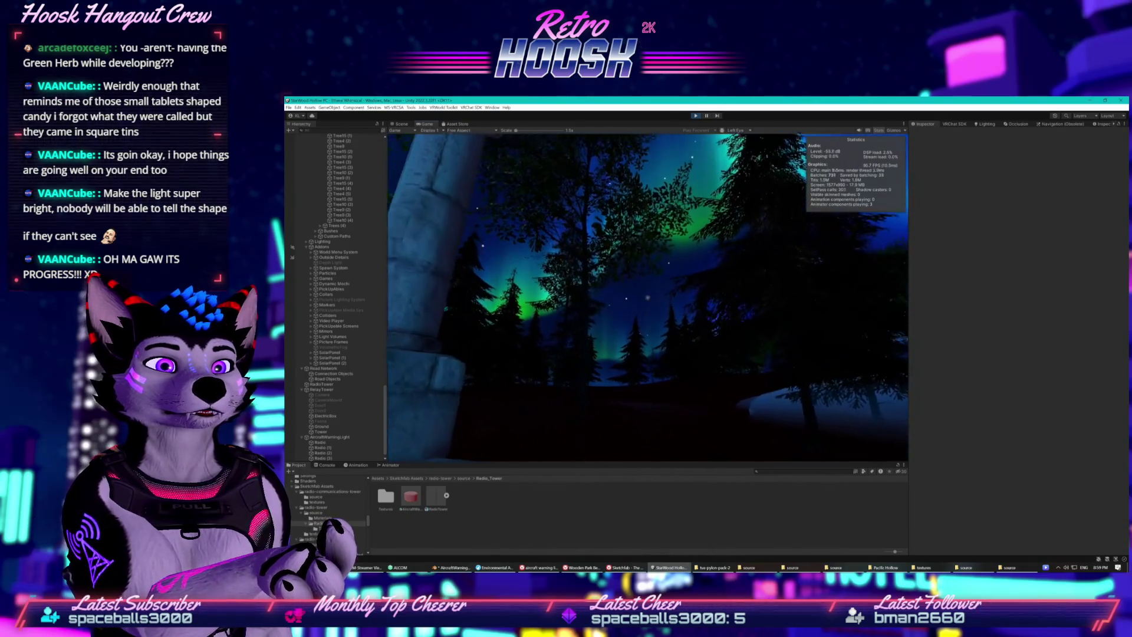
{"action": "key", "text": "w"}
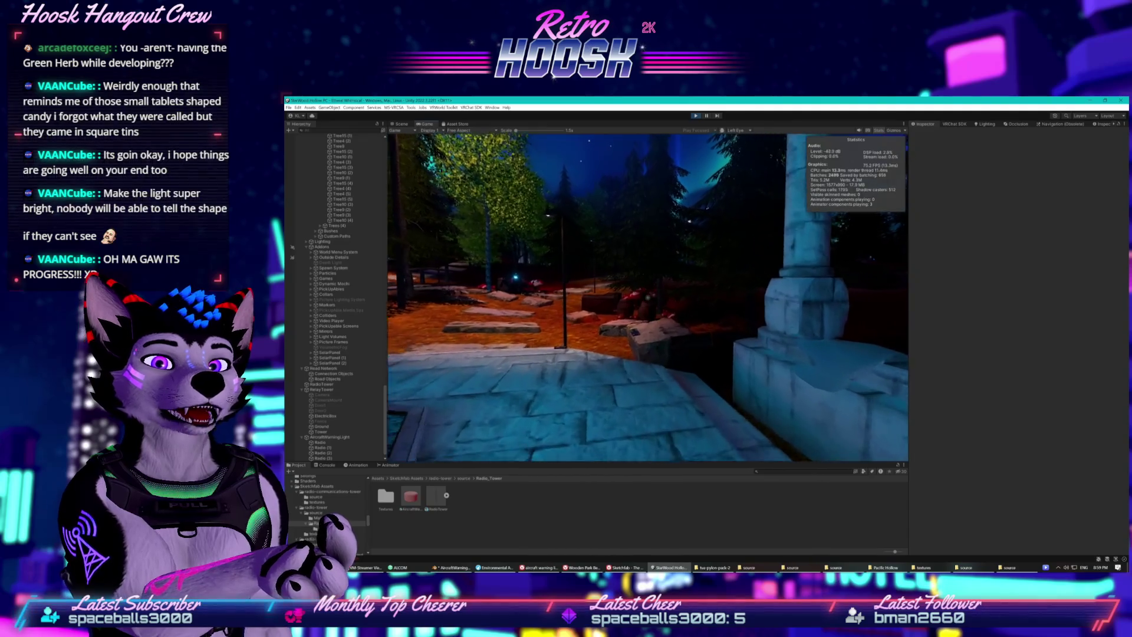
{"action": "key", "text": "w"}
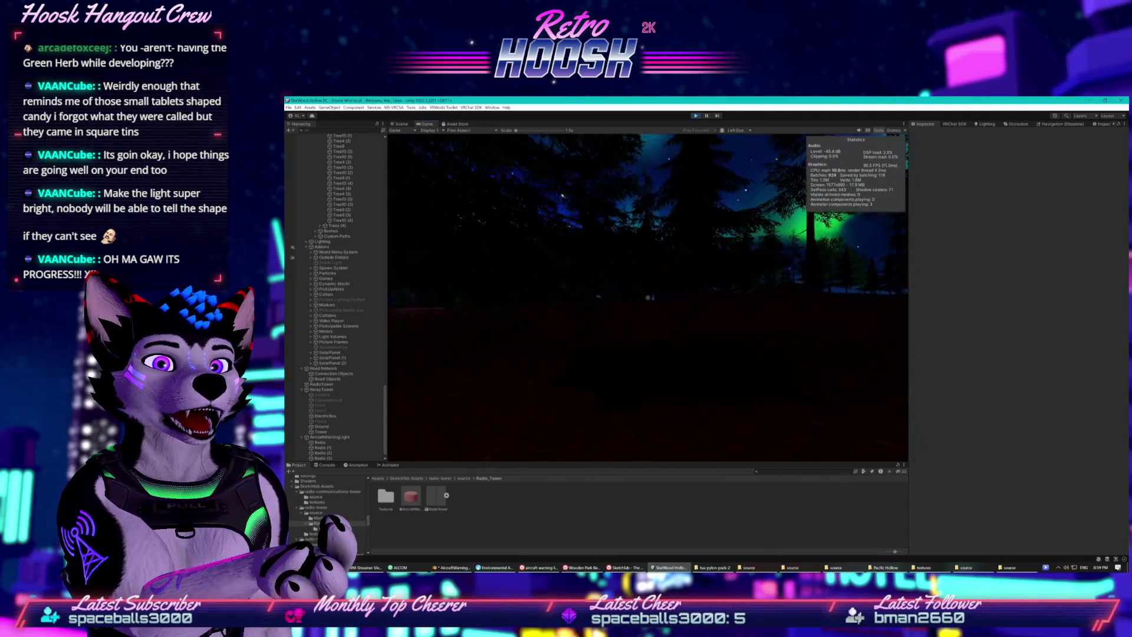
{"action": "key", "text": "w"}
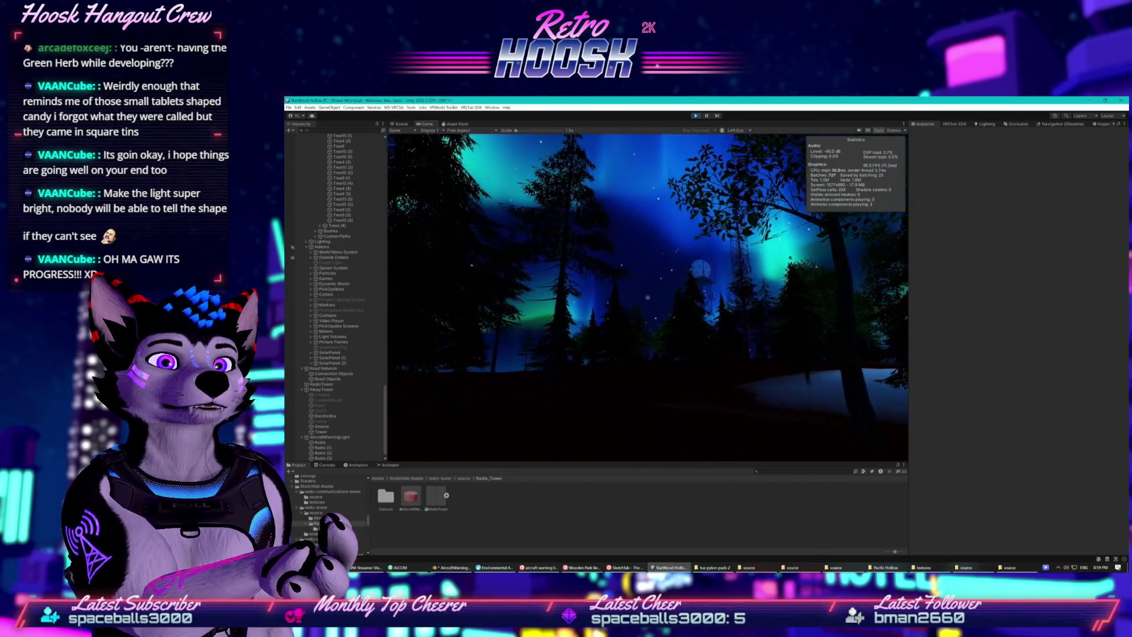
{"action": "key", "text": "w"}
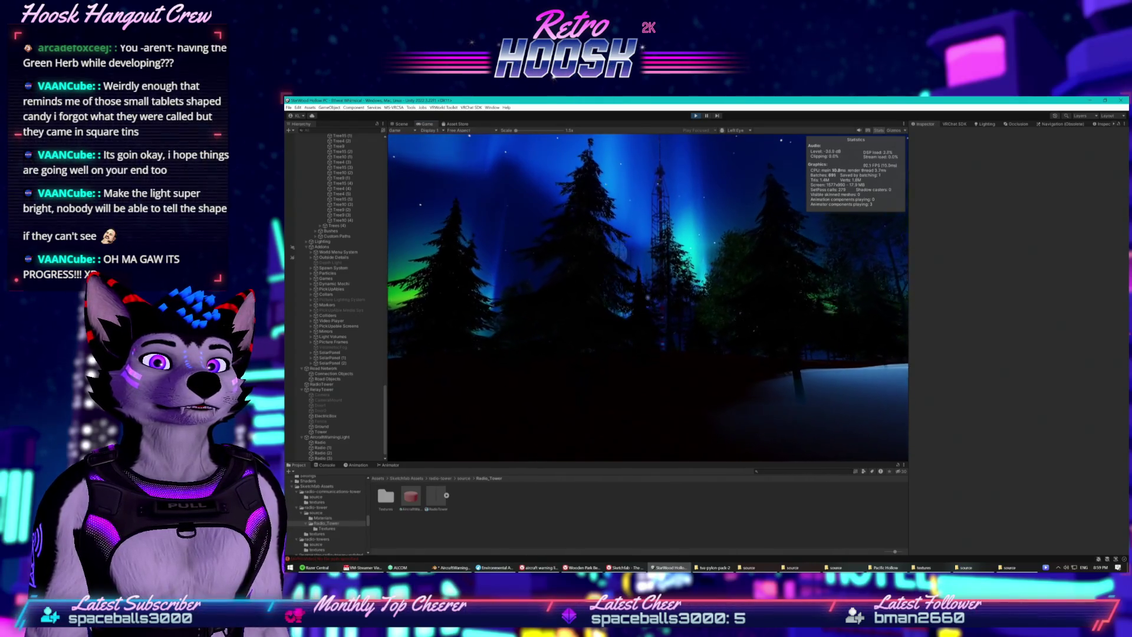
{"action": "key", "text": "w"}
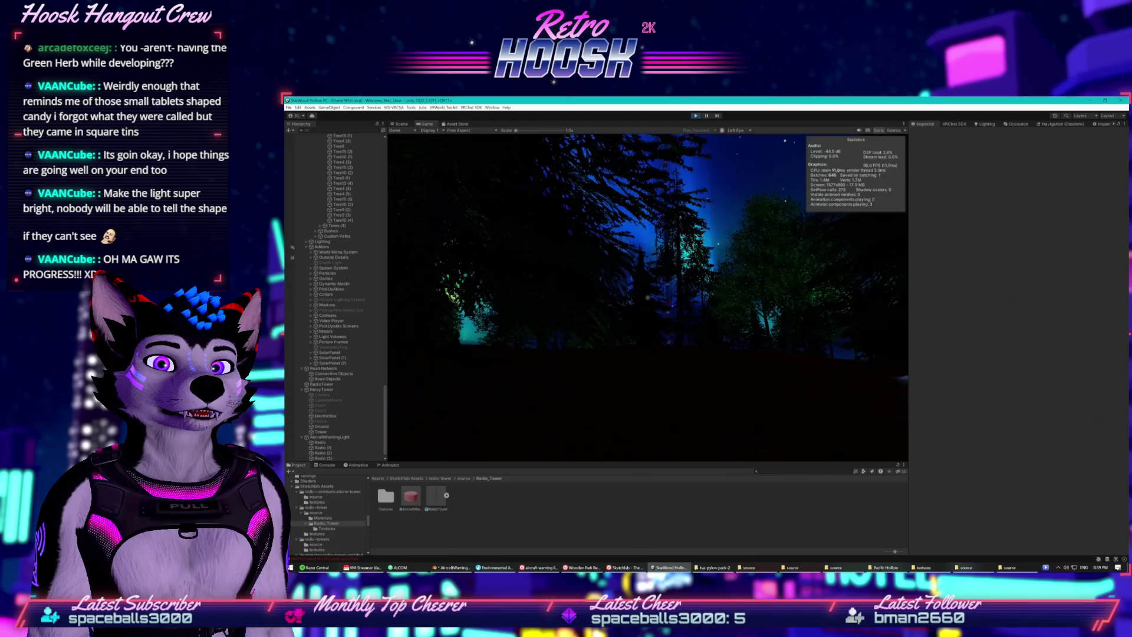
- Back up to see the tower and aurora, then walk up close to the radio tower
{"action": "key", "text": "s"}
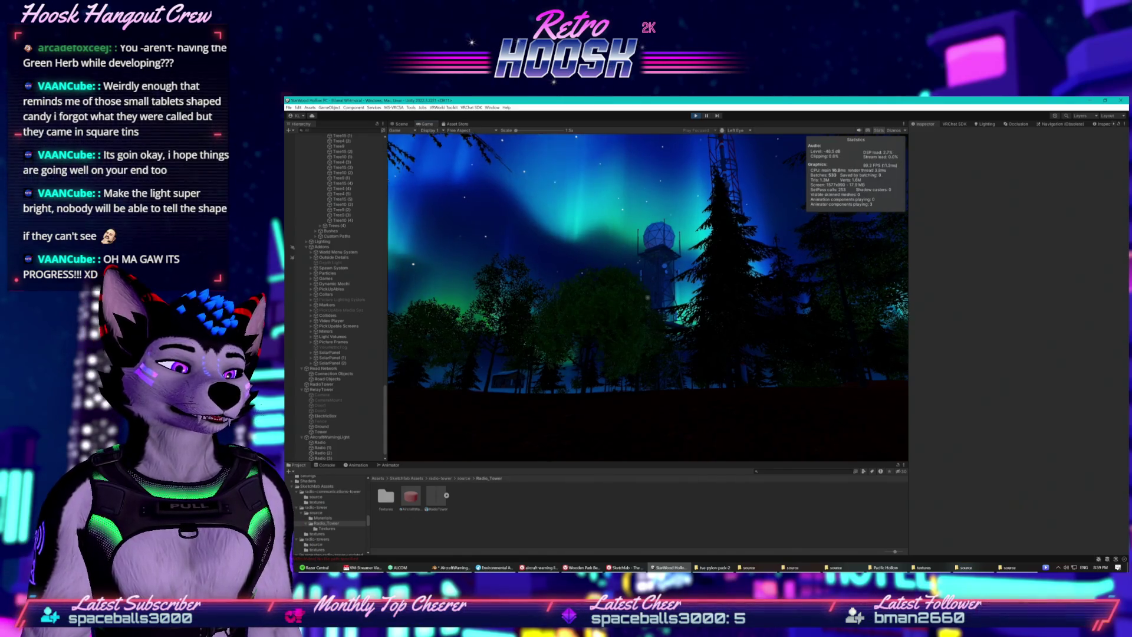
{"action": "key", "text": "w"}
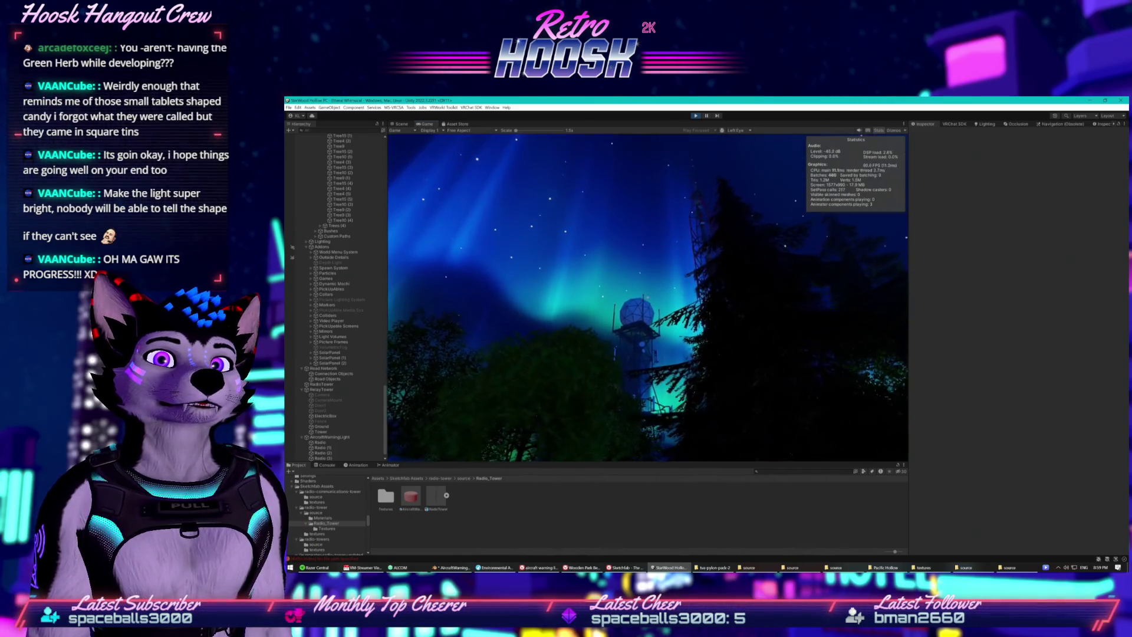
{"action": "key", "text": "w"}
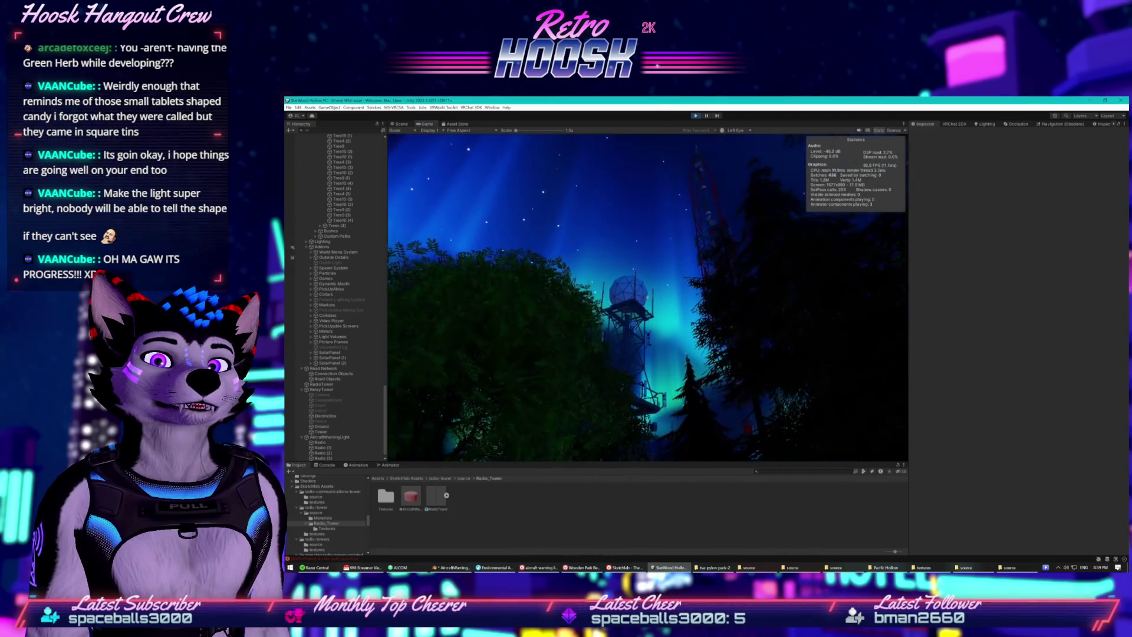
{"action": "key", "text": "w"}
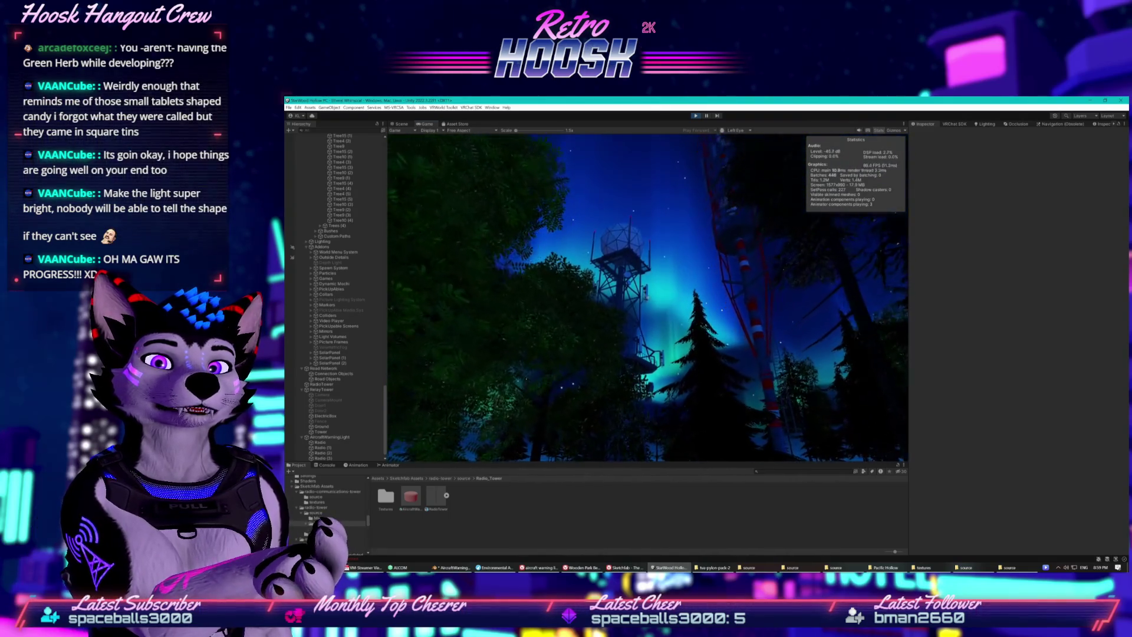
{"action": "key", "text": "w"}
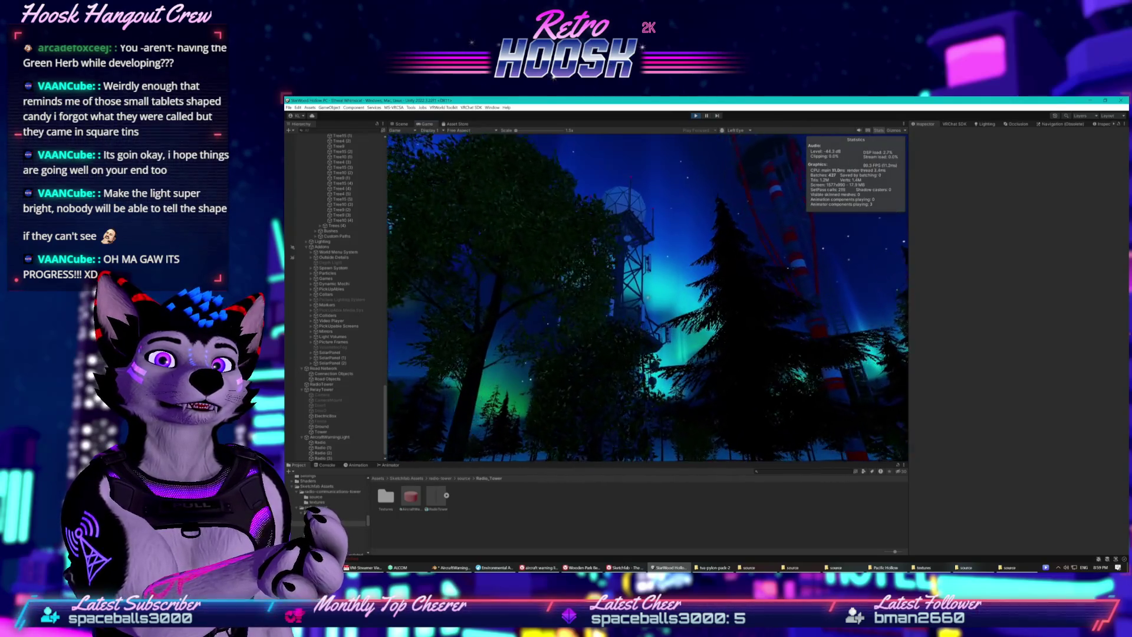
{"action": "key", "text": "w"}
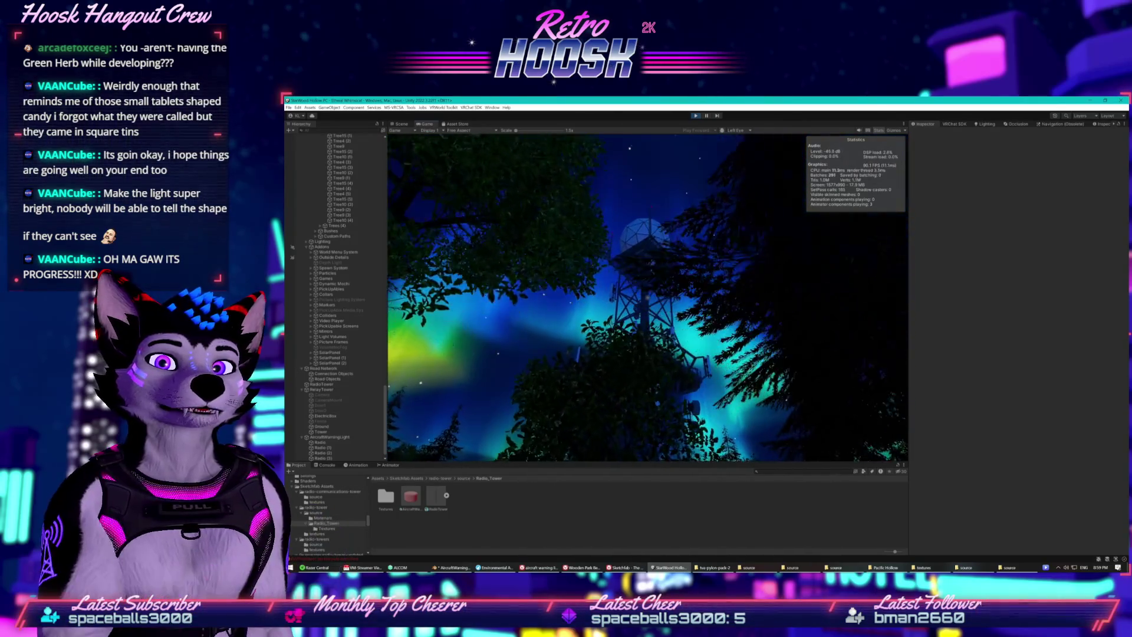
{"action": "key", "text": "w"}
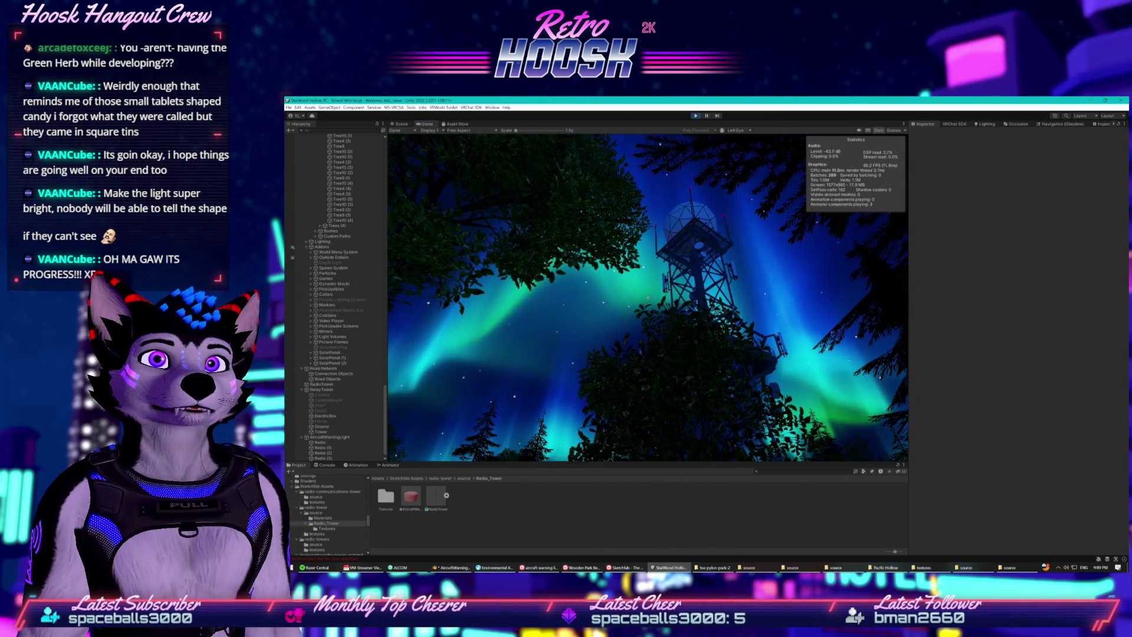
{"action": "key", "text": "super"}
{"action": "key", "text": "Escape"}
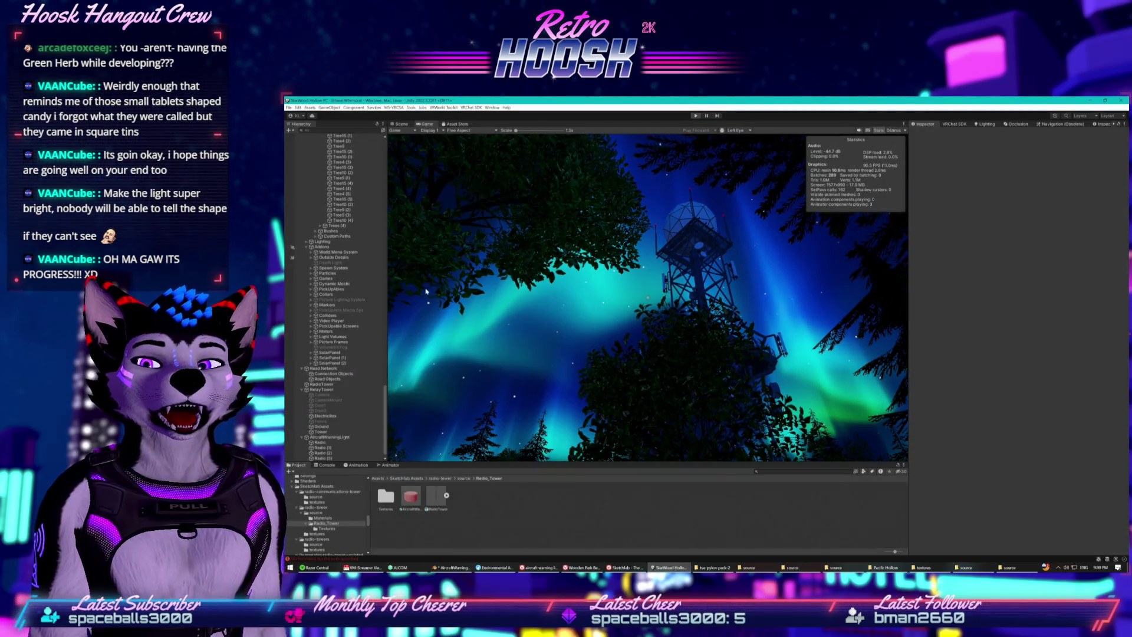
- Focus on Radio (1) and switch its material's shader to Mochie > Standard
{"action": "double_click", "coordinate": [334, 447]}
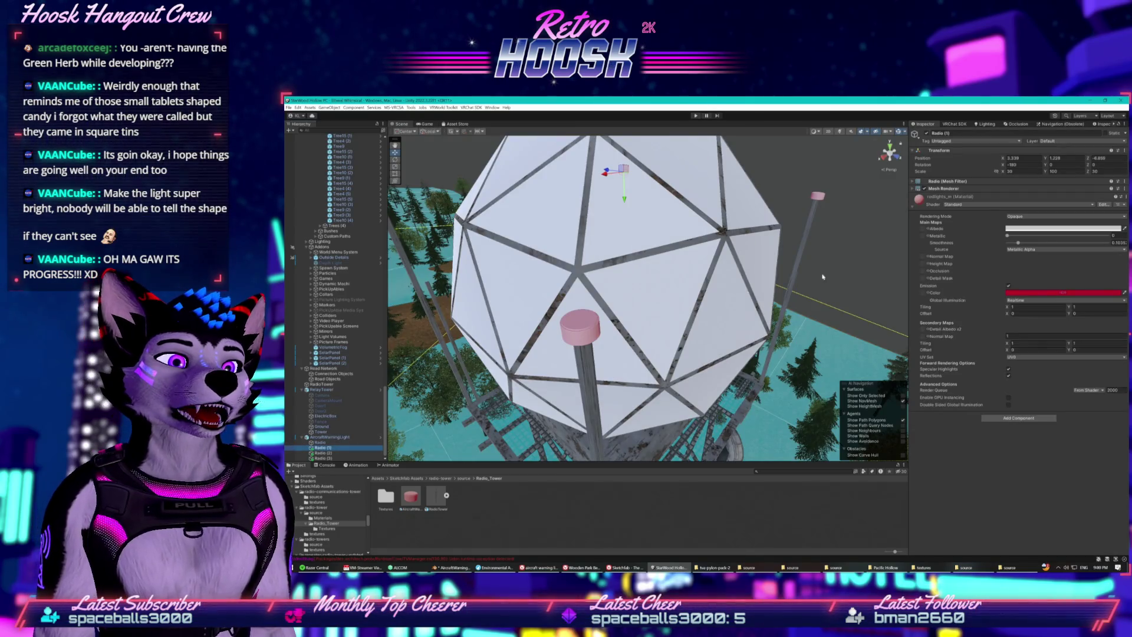
{"action": "left_click", "coordinate": [1014, 204]}
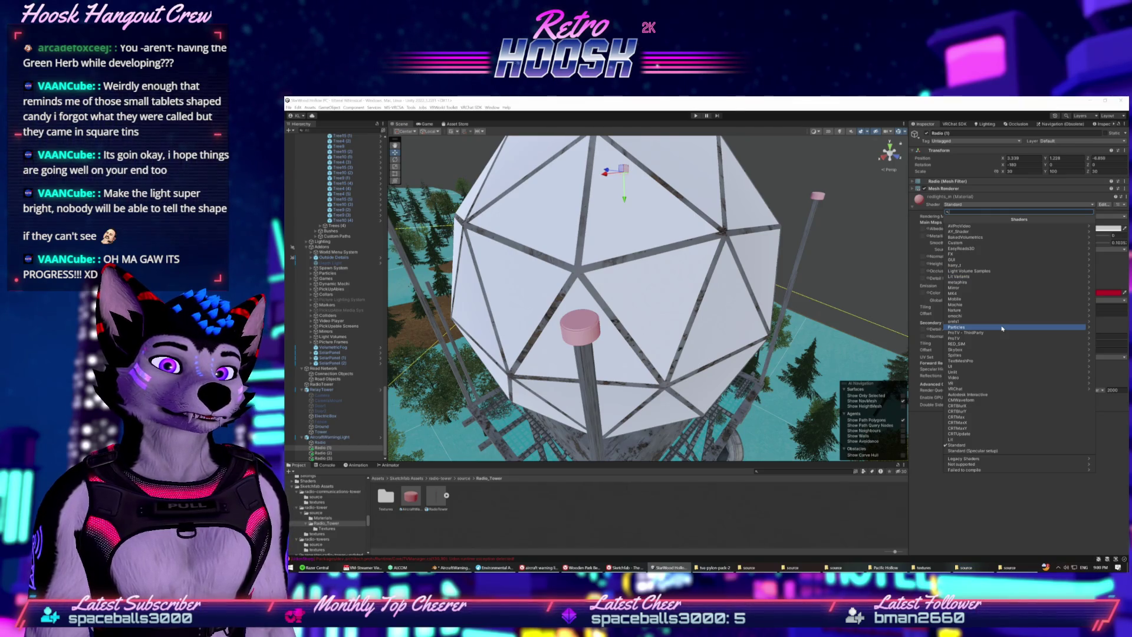
{"action": "left_click", "coordinate": [986, 305]}
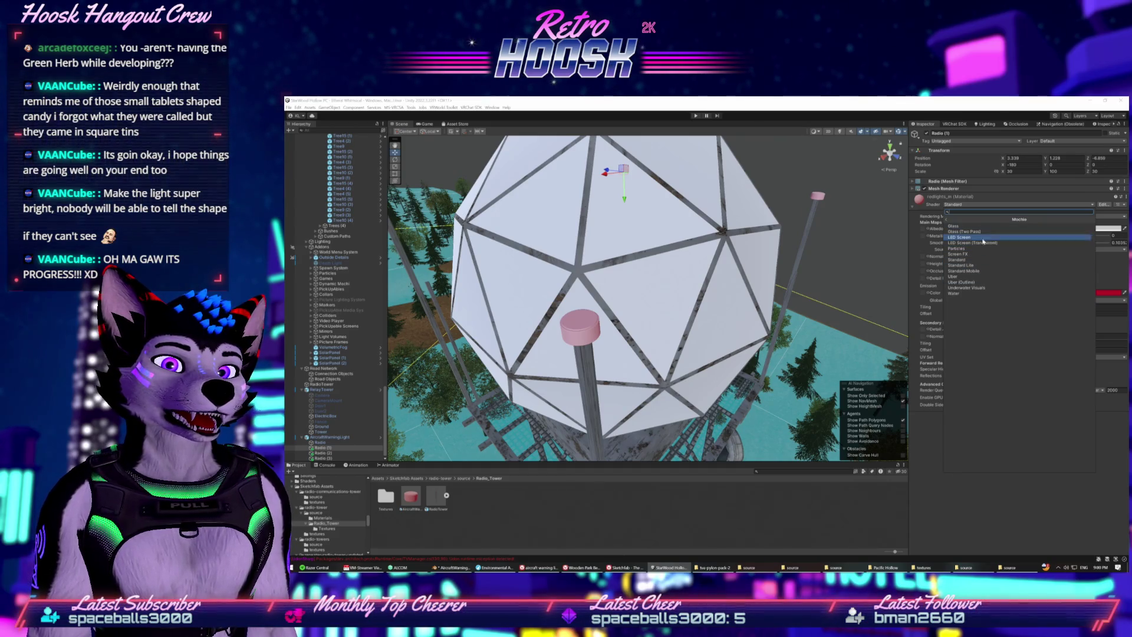
{"action": "left_click", "coordinate": [976, 259]}
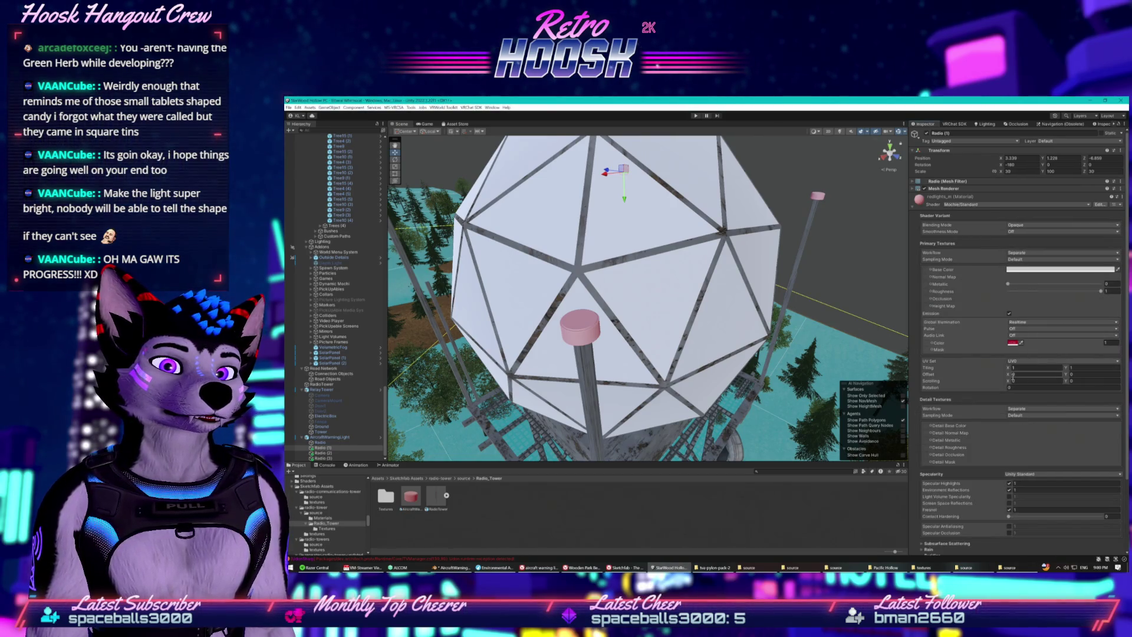
- Set the emission Pulse mode to Sin, then select the AircraftWarningLight parent
{"action": "mouse_move", "coordinate": [1005, 337]}
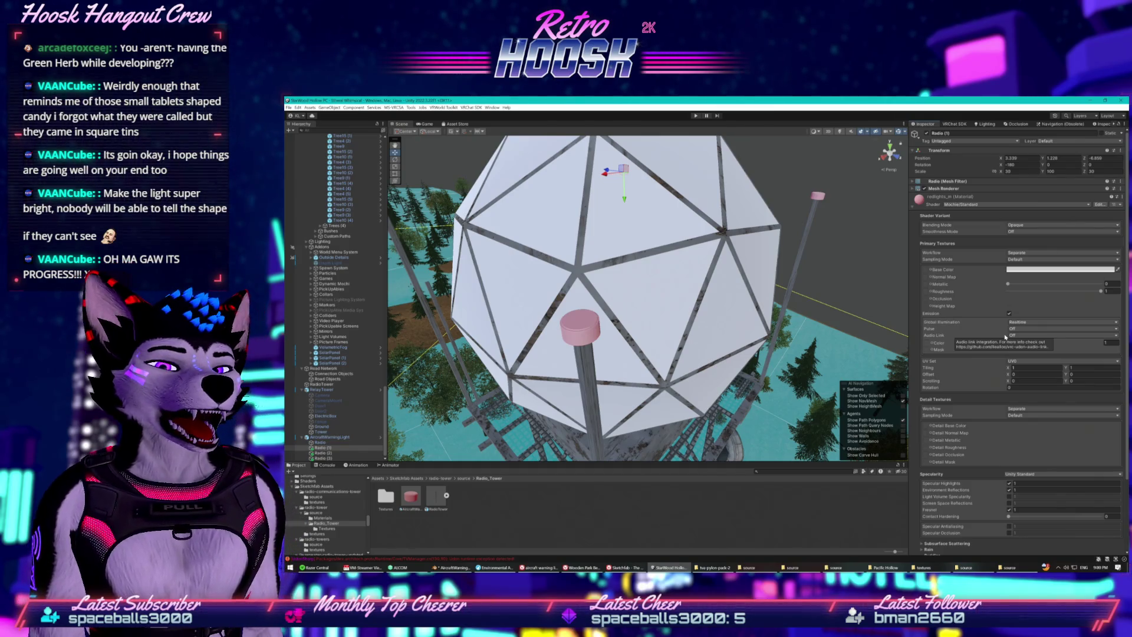
{"action": "left_click", "coordinate": [1019, 330]}
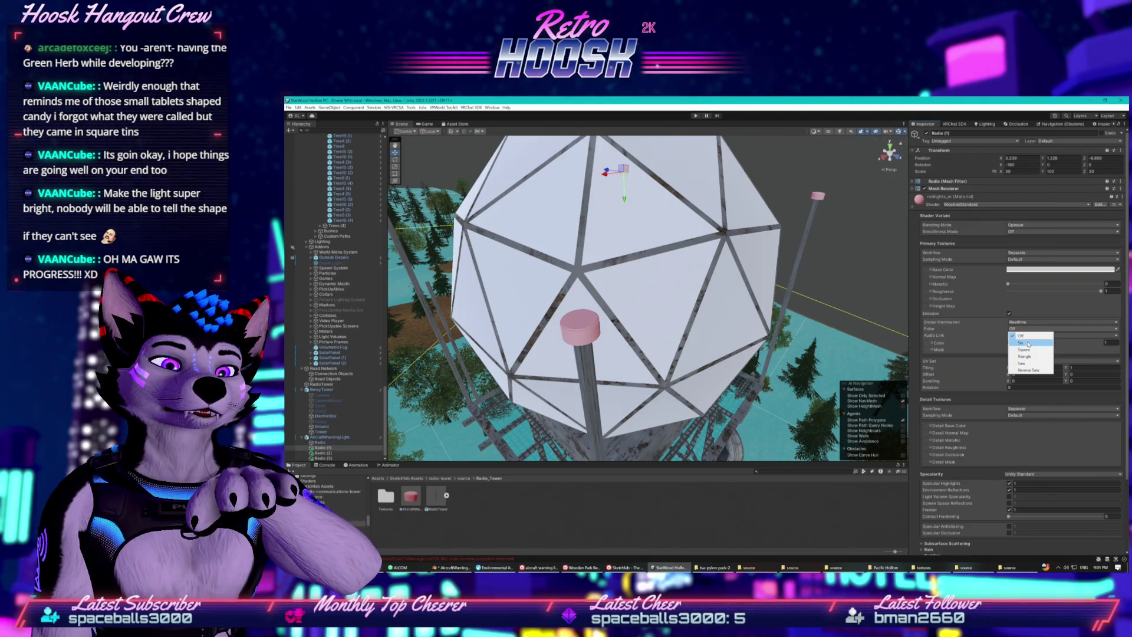
{"action": "left_click", "coordinate": [1028, 344]}
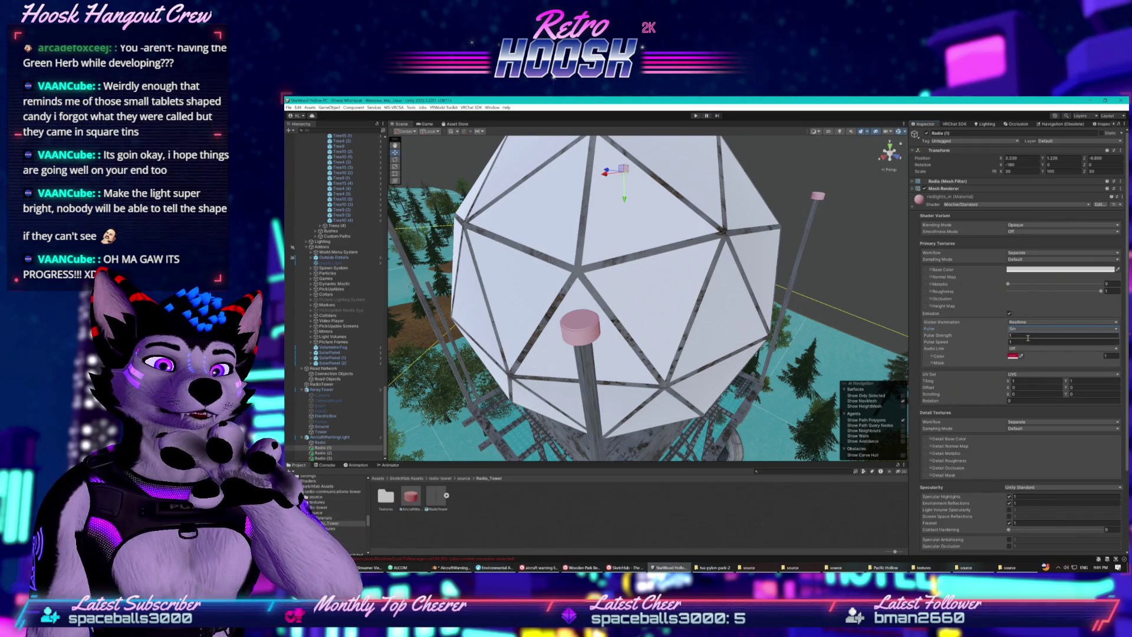
{"action": "left_click", "coordinate": [823, 199]}
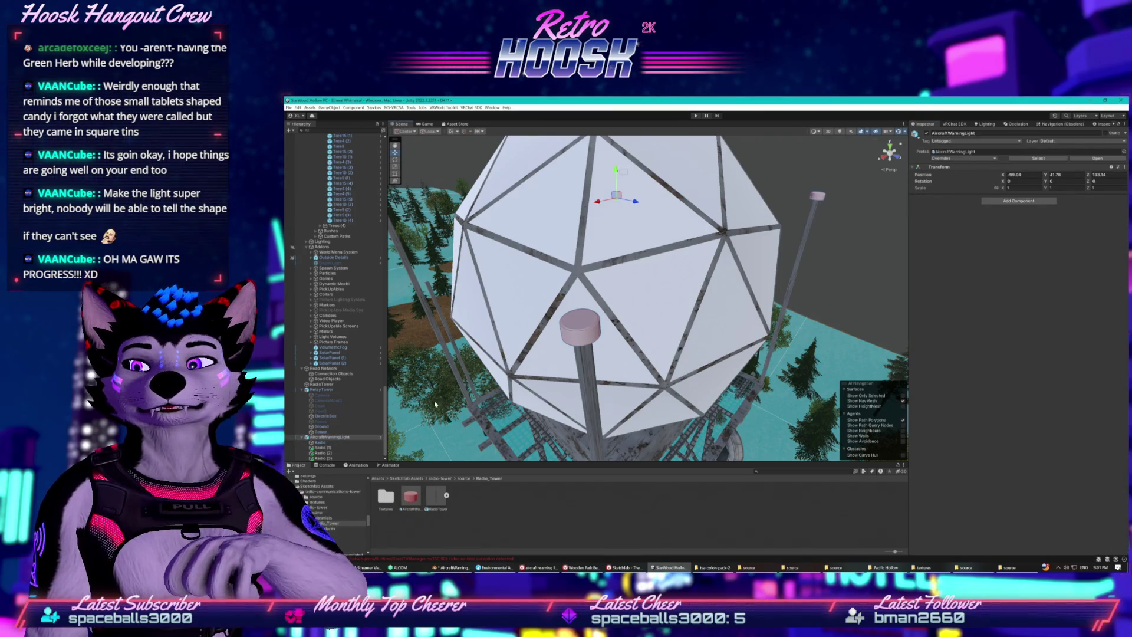
- Select the Radio (3) light and leave its emission global illumination on Realtime
{"action": "left_click", "coordinate": [334, 452]}
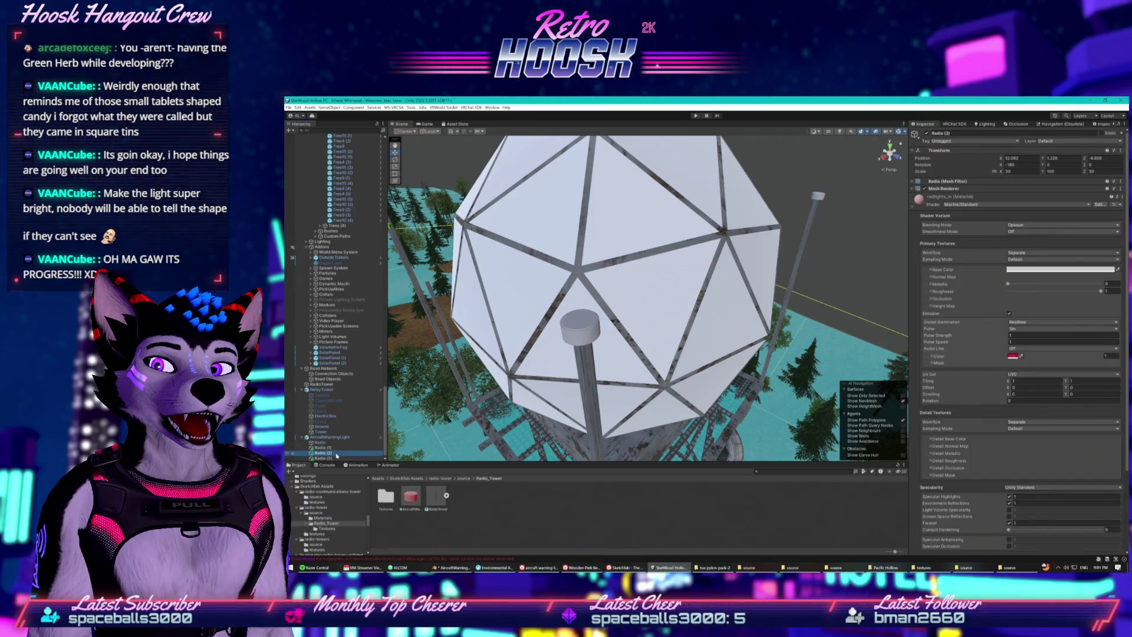
{"action": "left_click", "coordinate": [323, 458]}
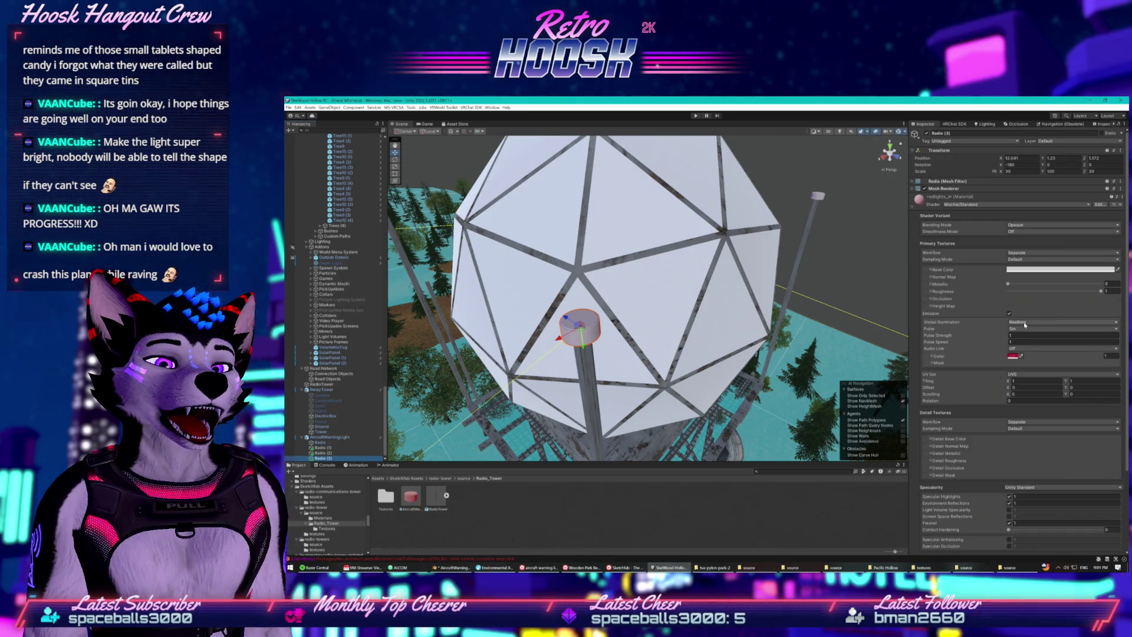
{"action": "left_click", "coordinate": [1024, 323]}
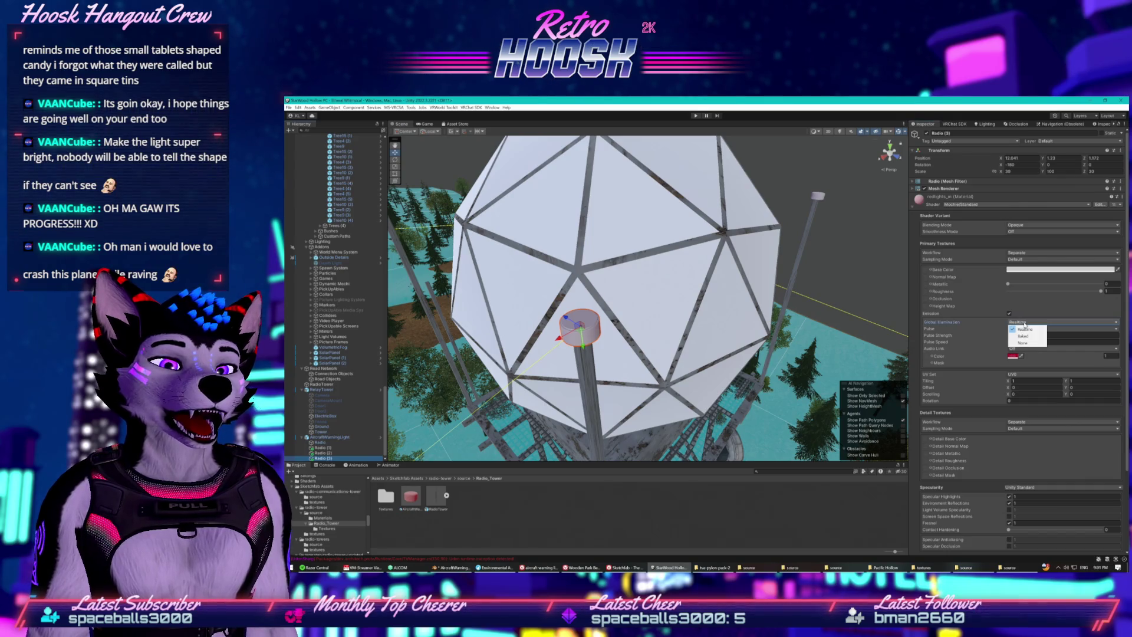
{"action": "left_click", "coordinate": [1057, 340]}
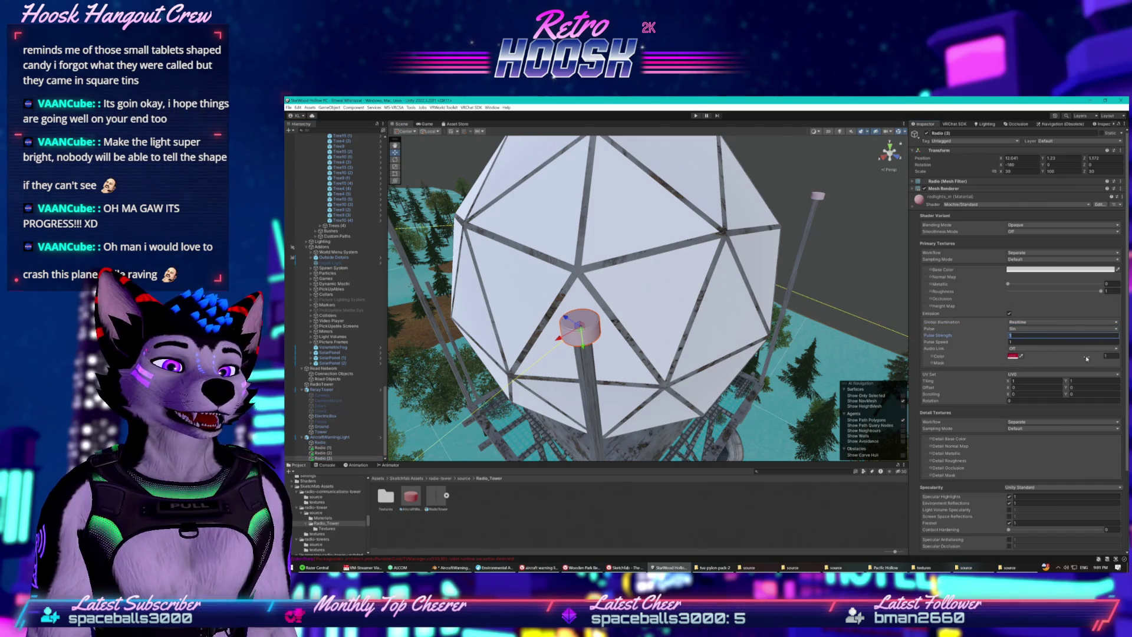
- Set the emission colour intensity to 10, then start Play mode to preview the glow
{"action": "left_click", "coordinate": [1109, 356]}
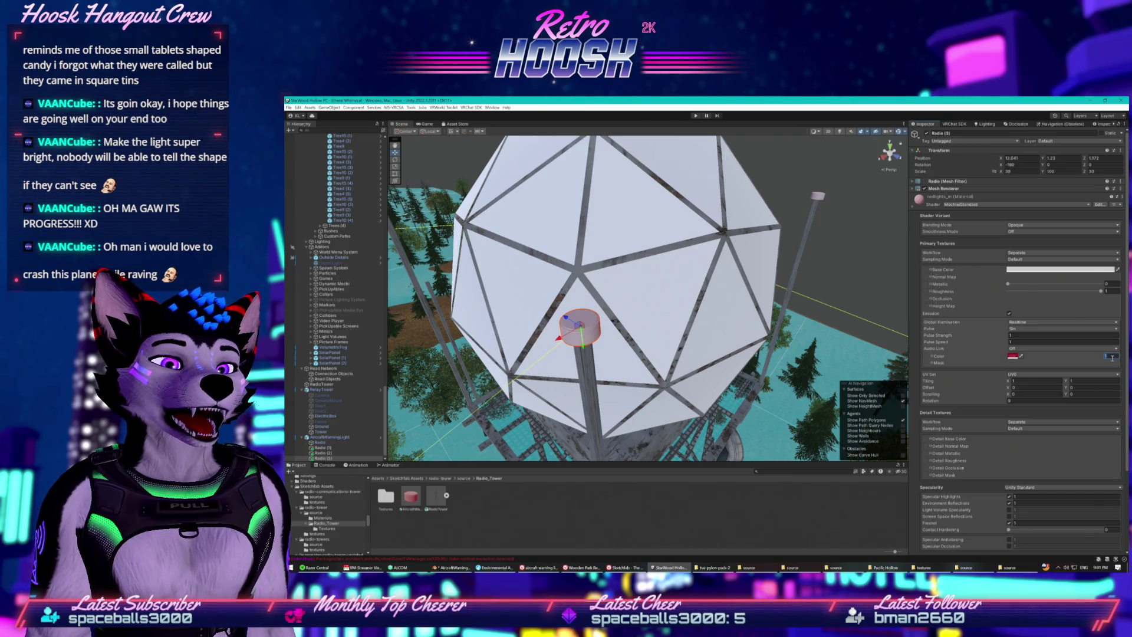
{"action": "type", "text": "10"}
{"action": "key", "text": "Return"}
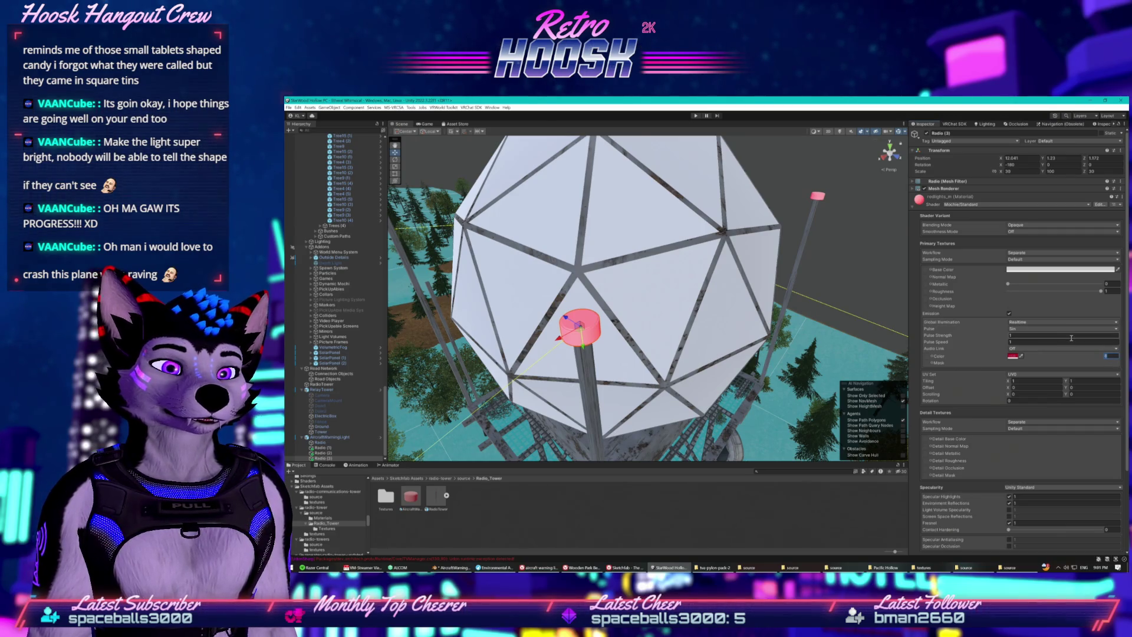
{"action": "left_click", "coordinate": [1079, 333]}
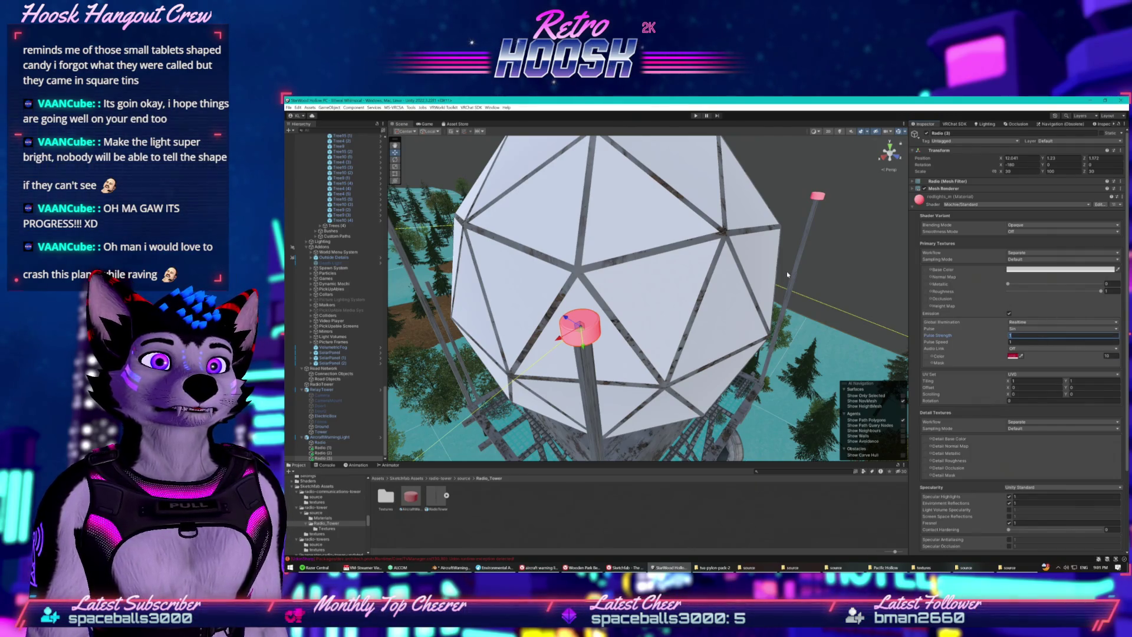
{"action": "left_click", "coordinate": [695, 115]}
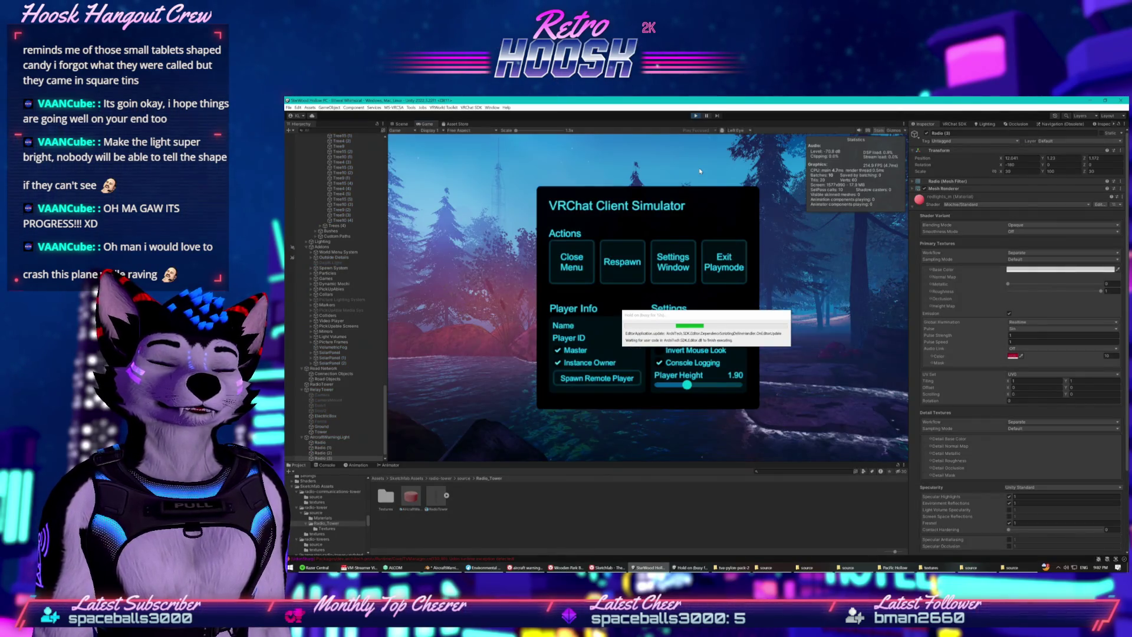
- Dismiss the simulator menu, keep Pulse Speed at 2, and raise emission intensity to 20
{"action": "left_click", "coordinate": [571, 262]}
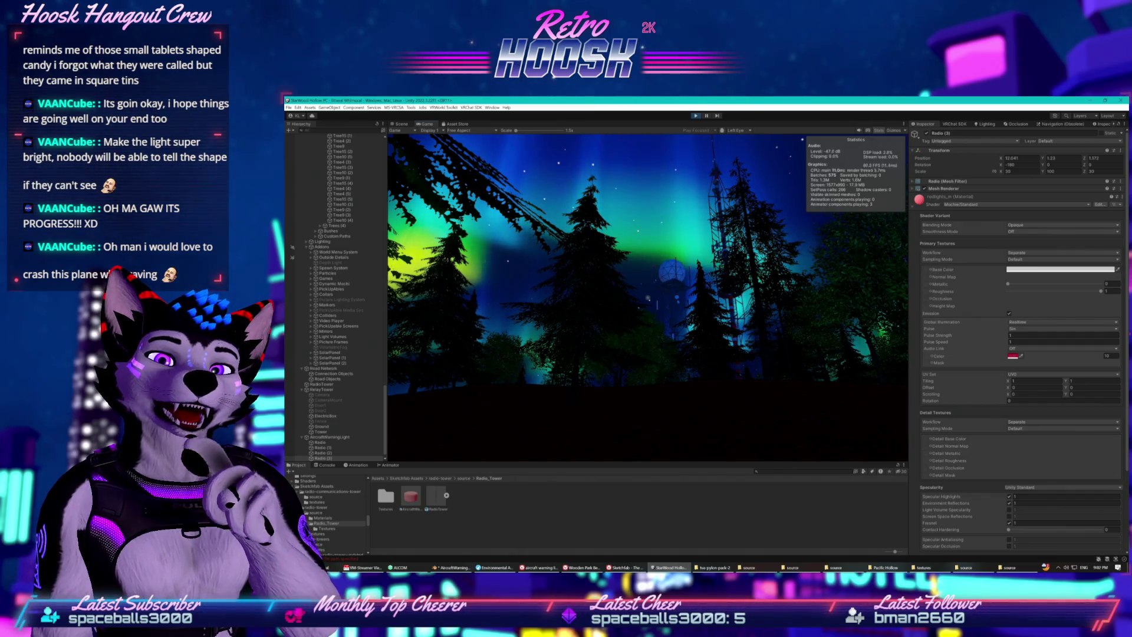
{"action": "key", "text": "super"}
{"action": "left_click", "coordinate": [1014, 341]}
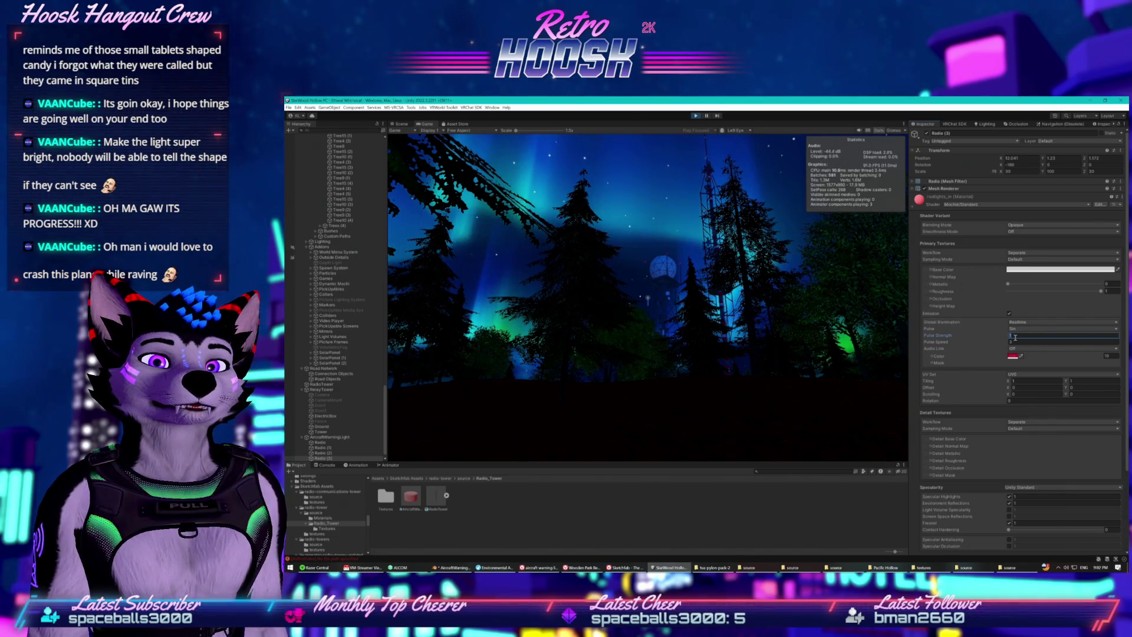
{"action": "left_click", "coordinate": [1014, 342]}
{"action": "type", "text": "1"}
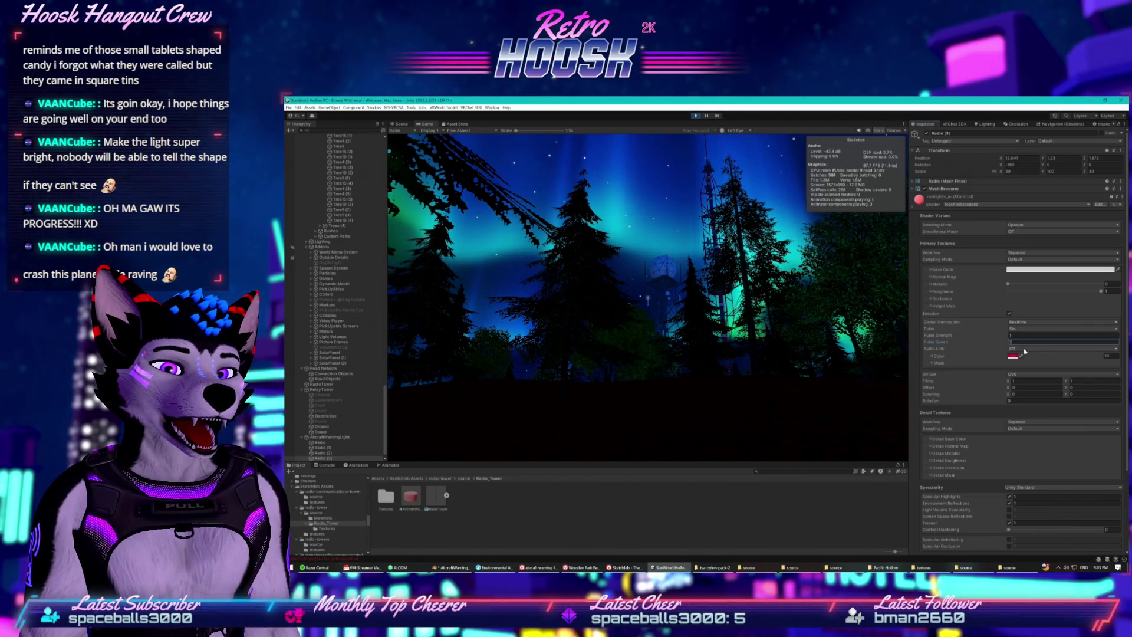
{"action": "left_click", "coordinate": [1098, 356]}
{"action": "type", "text": "2"}
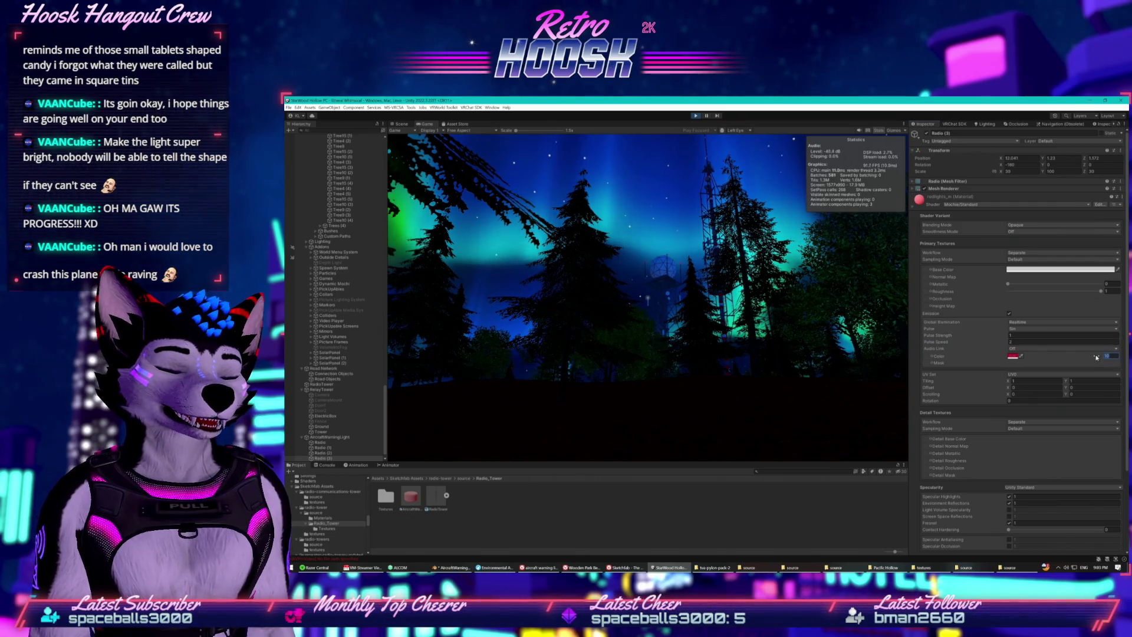
{"action": "type", "text": "0"}
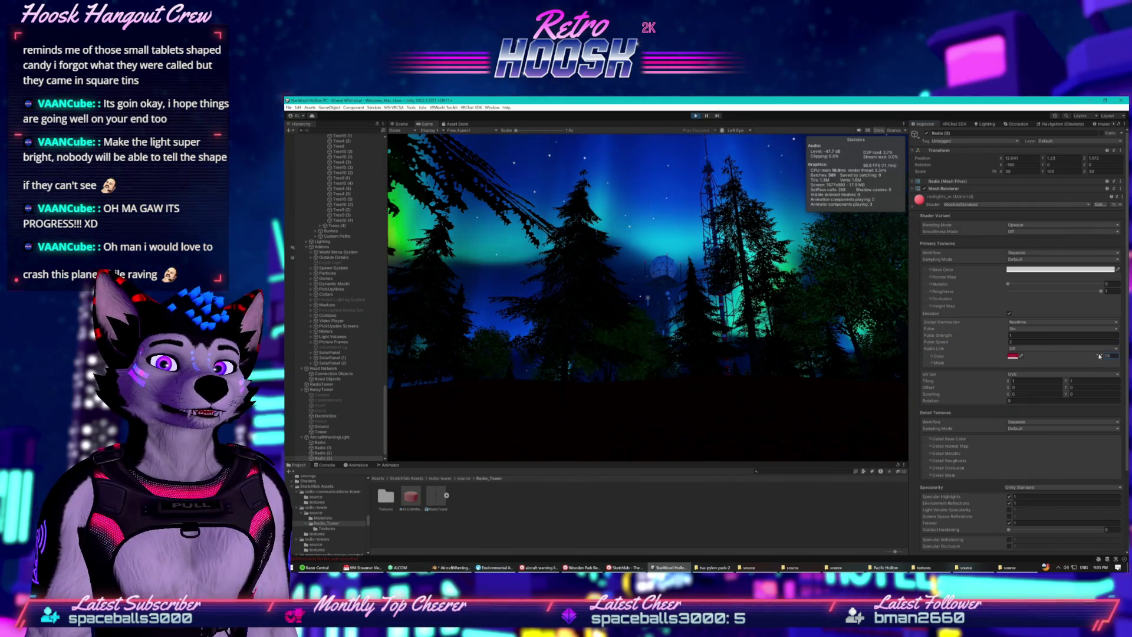
{"action": "left_click", "coordinate": [1086, 341]}
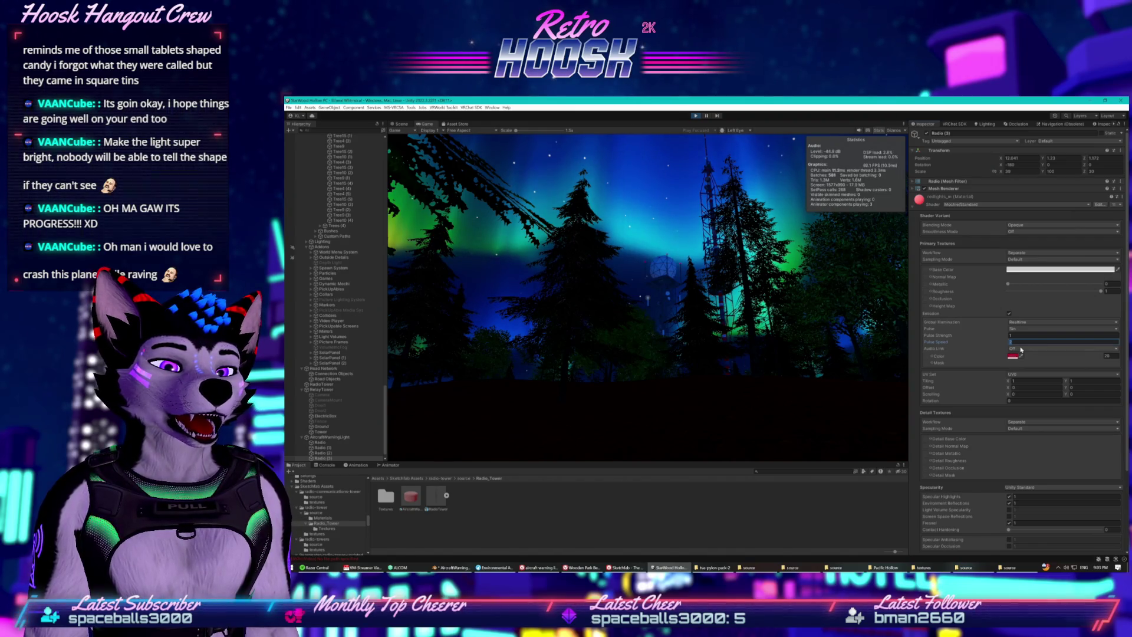
- Try the emission pulse as Square, then Triangle, then Saw
{"action": "left_click", "coordinate": [1022, 329]}
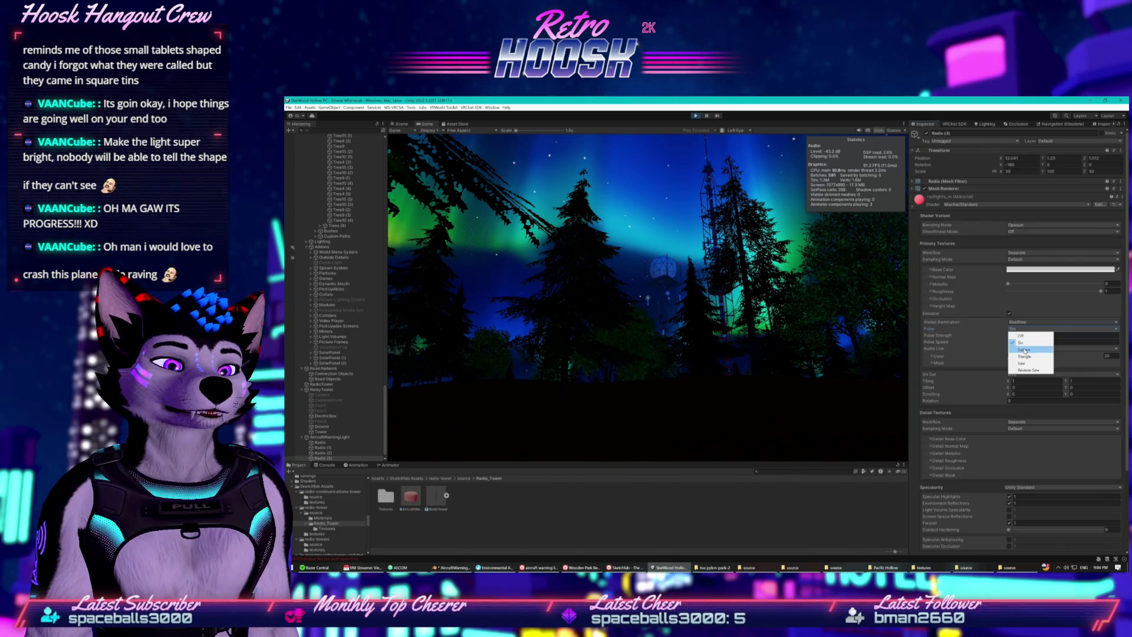
{"action": "left_click", "coordinate": [1025, 350]}
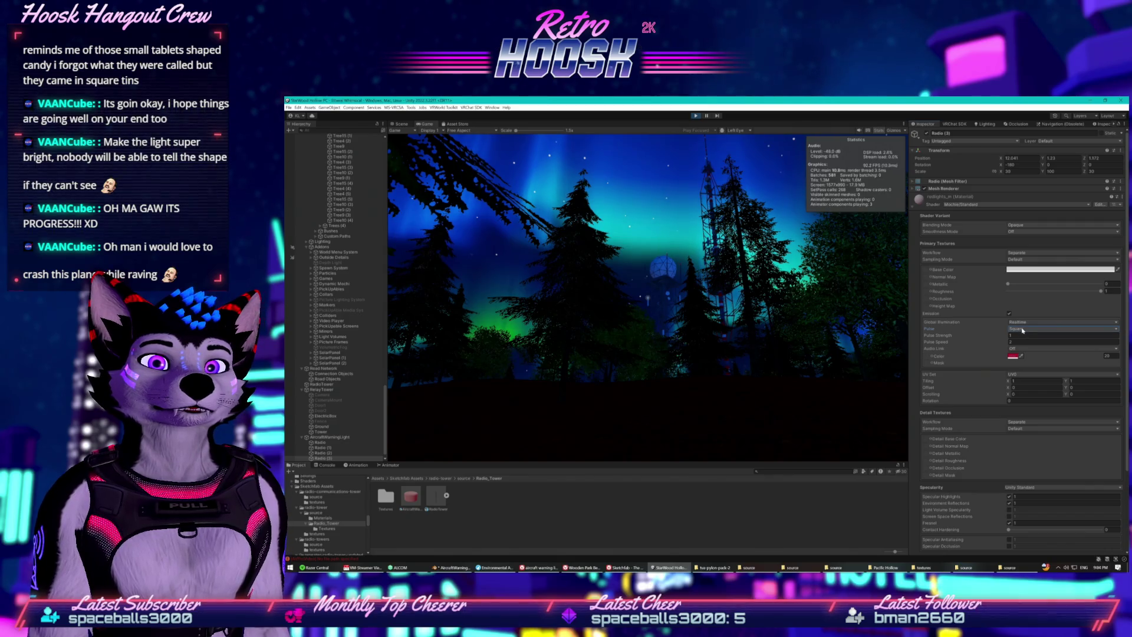
{"action": "left_click", "coordinate": [1029, 331]}
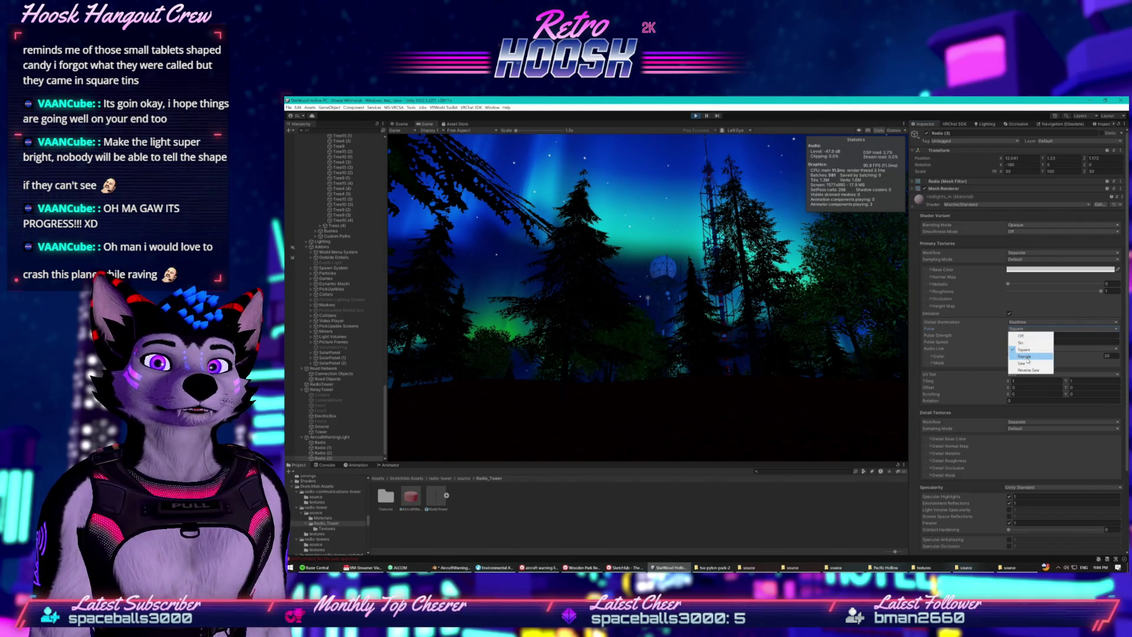
{"action": "left_click", "coordinate": [1026, 356]}
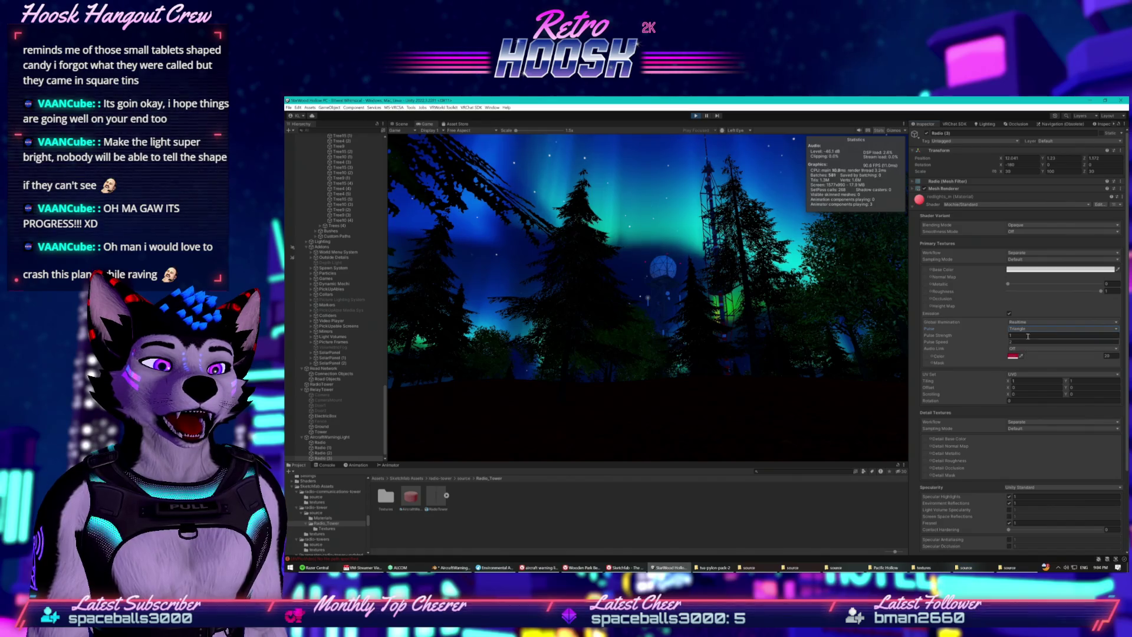
{"action": "left_click", "coordinate": [1028, 328]}
{"action": "left_click", "coordinate": [1027, 366]}
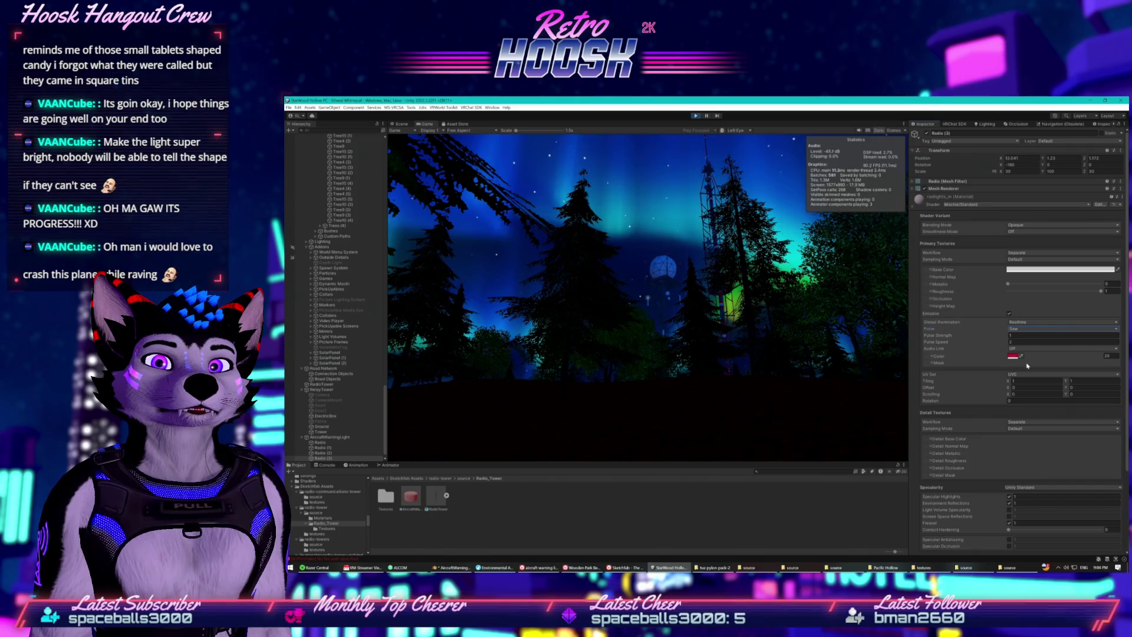
{"action": "left_click", "coordinate": [1028, 328]}
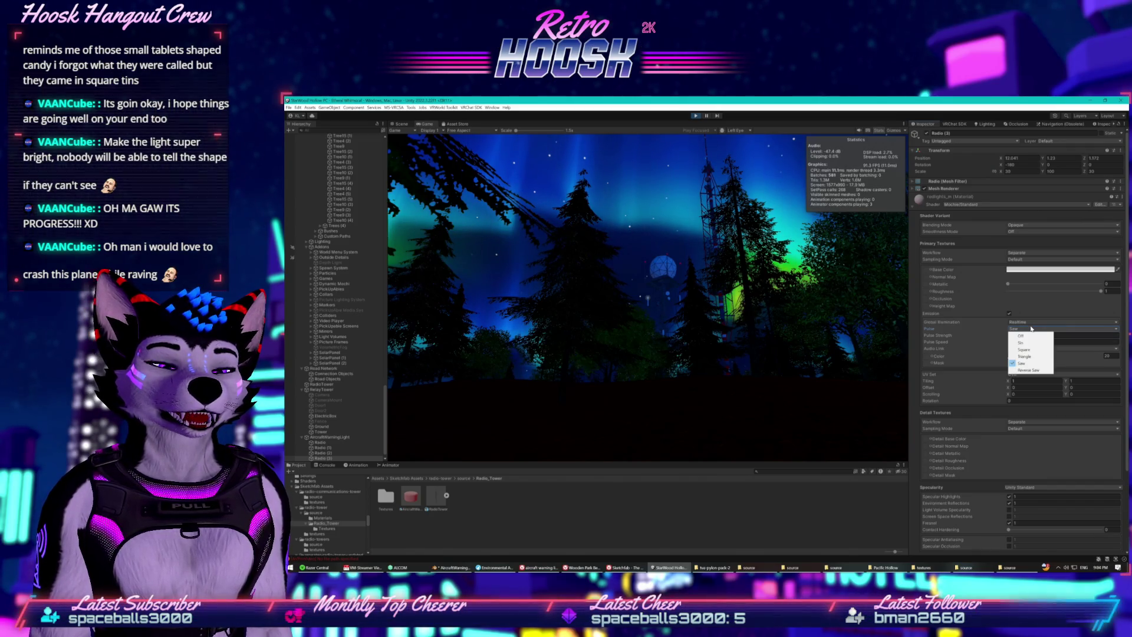
- Try Reverse Saw, then set the pulse back to Sin with Pulse Speed 1
{"action": "left_click", "coordinate": [1028, 370]}
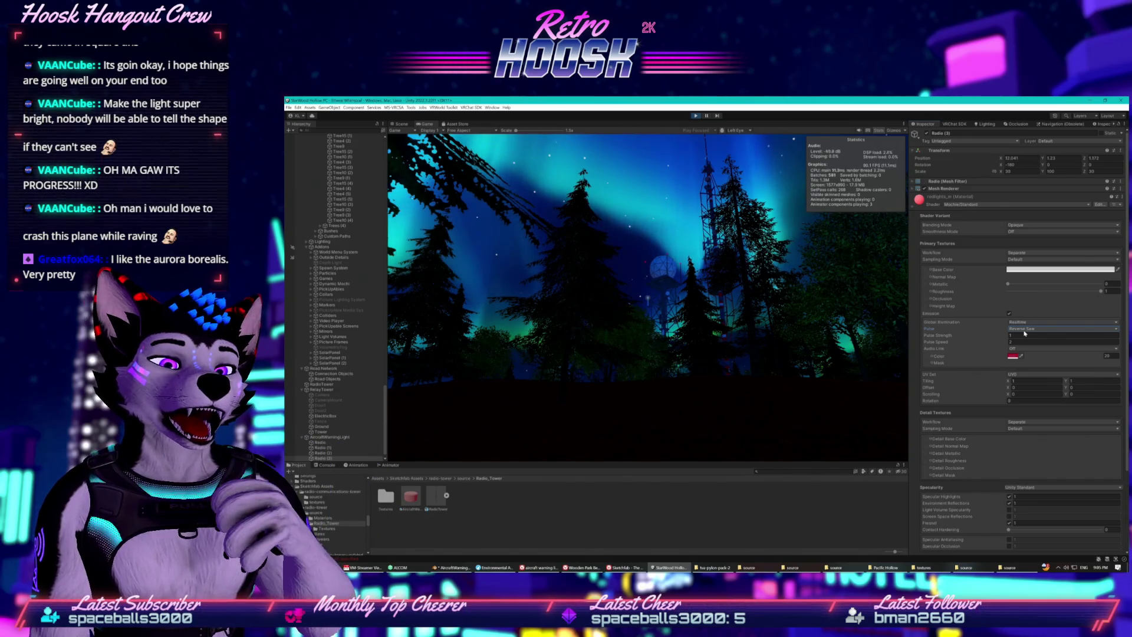
{"action": "left_click", "coordinate": [1024, 330]}
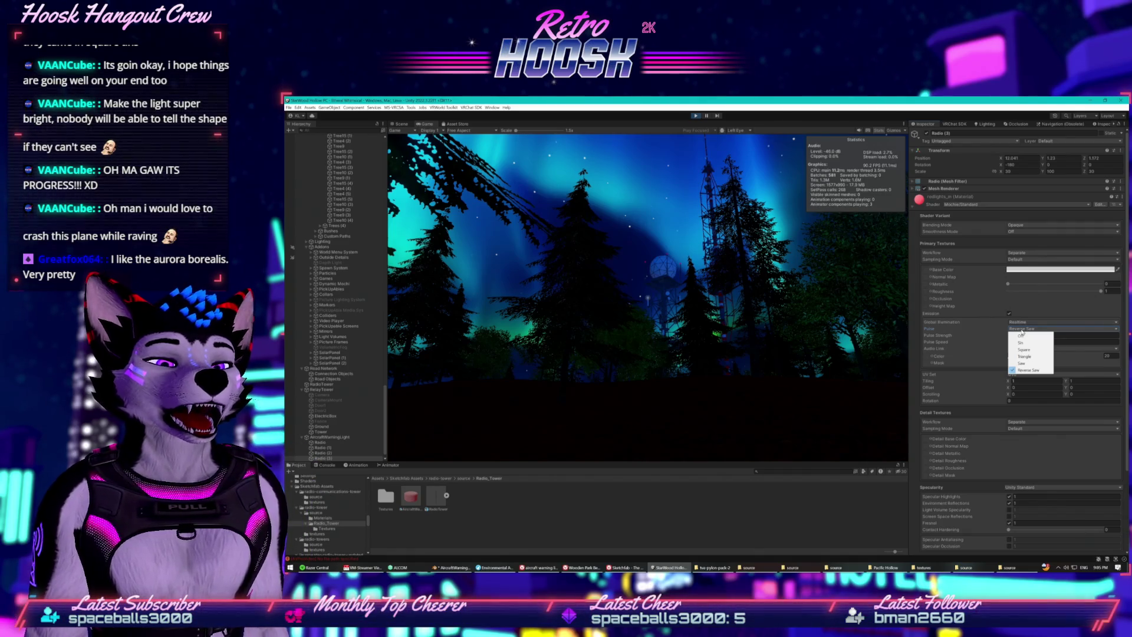
{"action": "left_click", "coordinate": [1021, 342]}
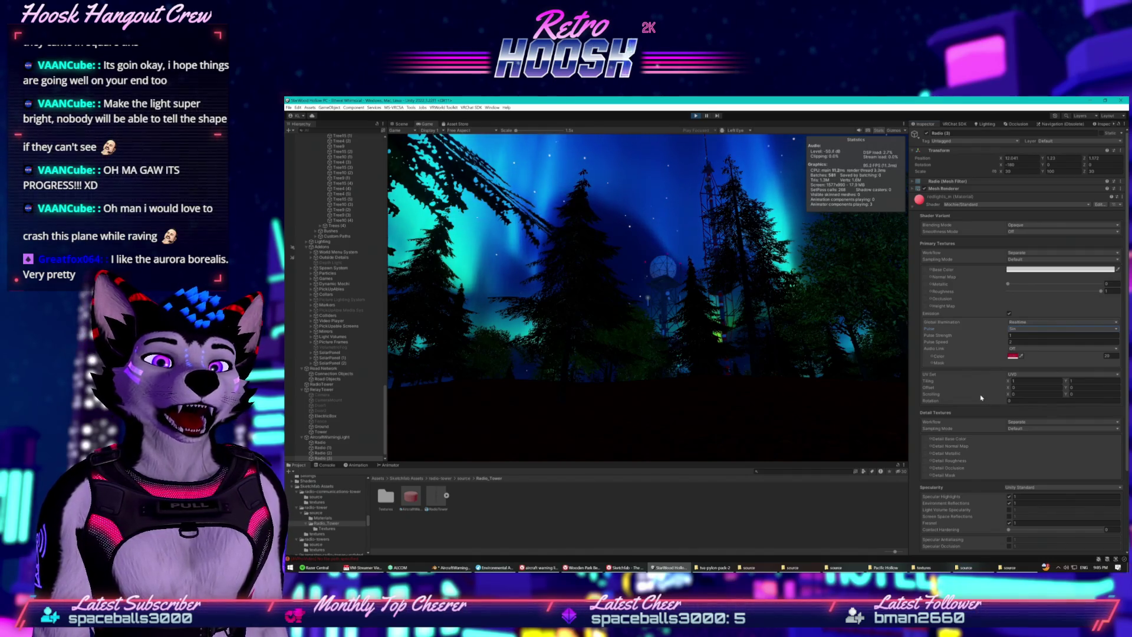
{"action": "left_click", "coordinate": [1017, 342]}
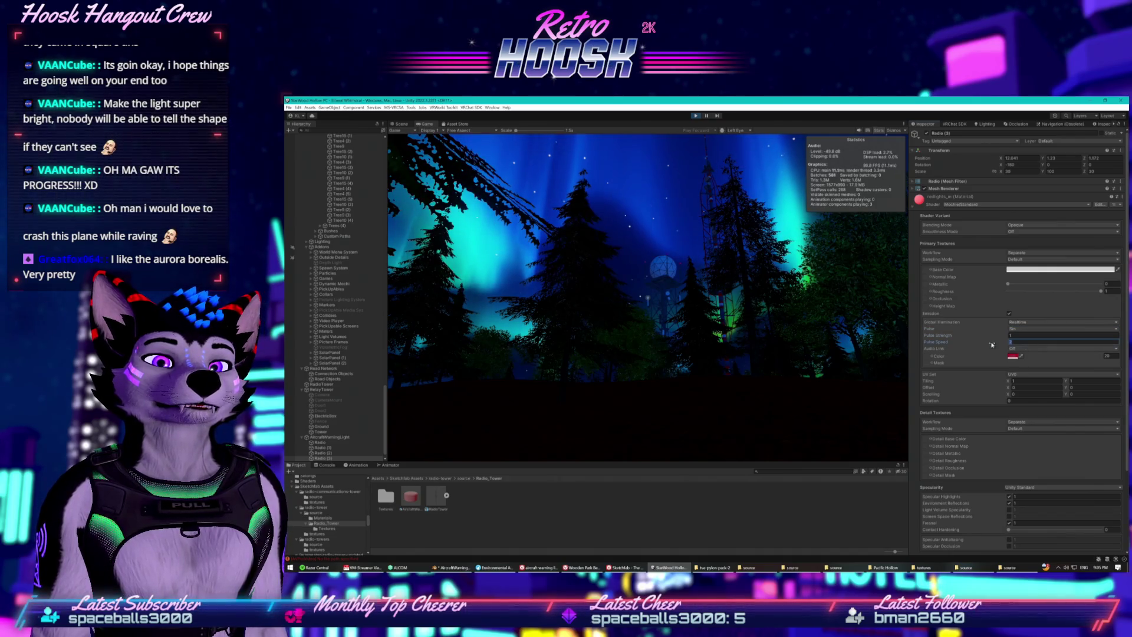
{"action": "type", "text": "1"}
{"action": "key", "text": "shift+Tab"}
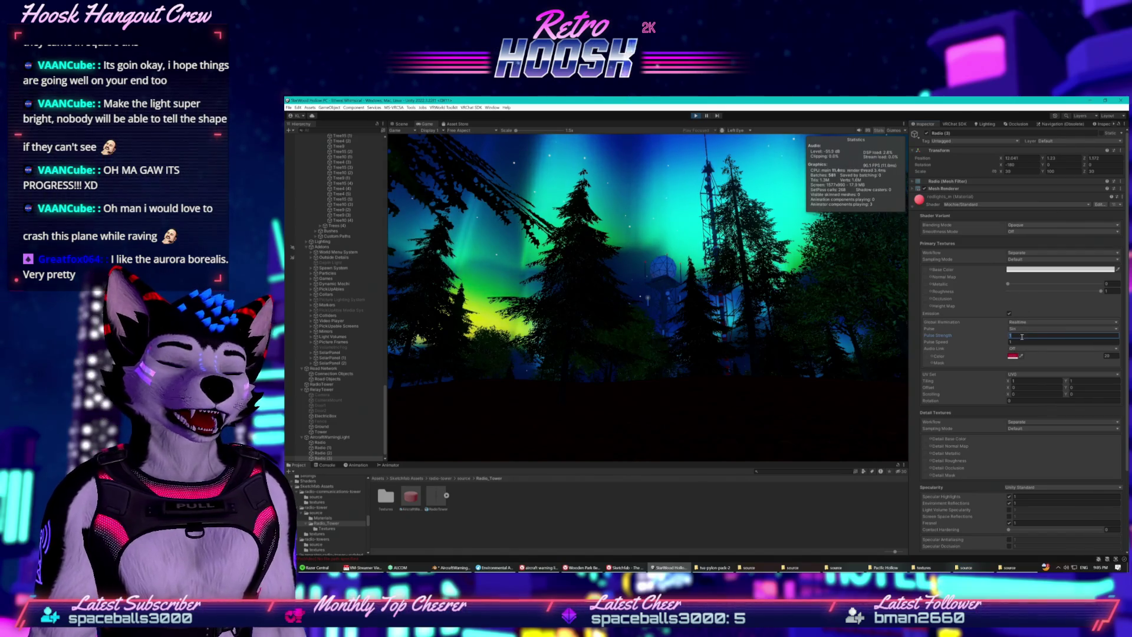
- Switch the pulse to Square and adjust its Pulse Strength and Pulse Speed
{"action": "left_click", "coordinate": [1030, 329]}
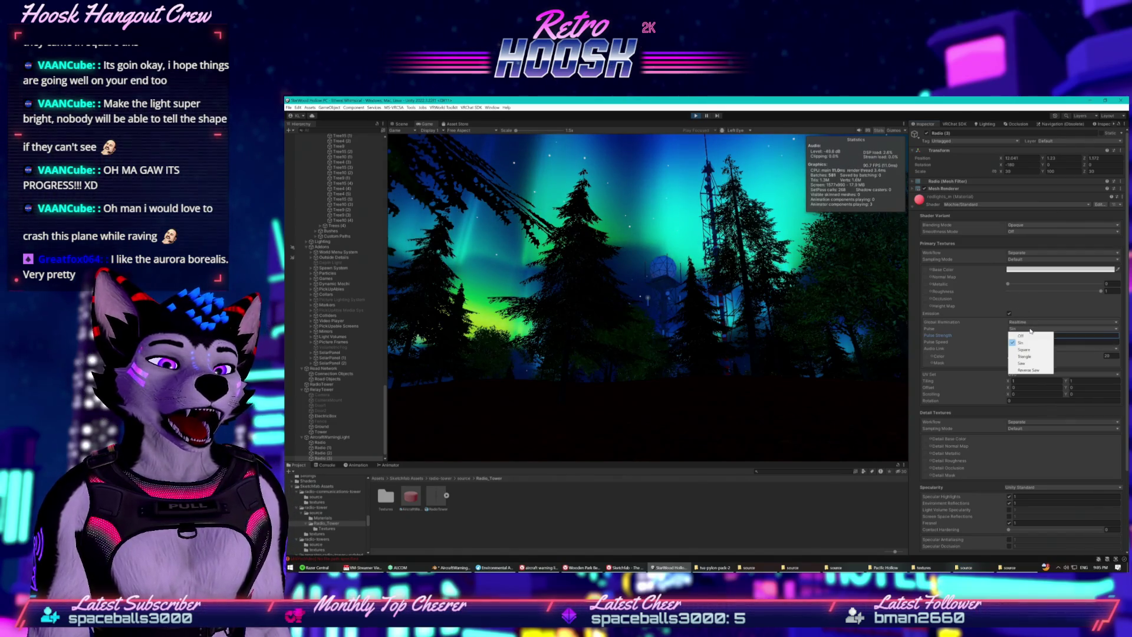
{"action": "left_click", "coordinate": [1027, 351]}
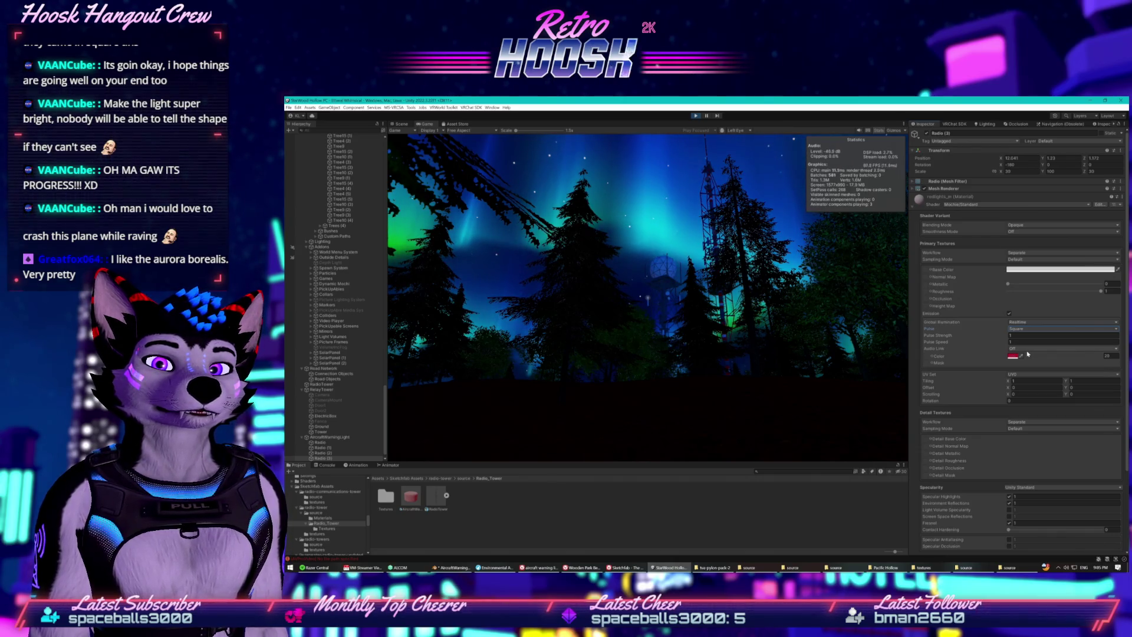
{"action": "left_click", "coordinate": [989, 337]}
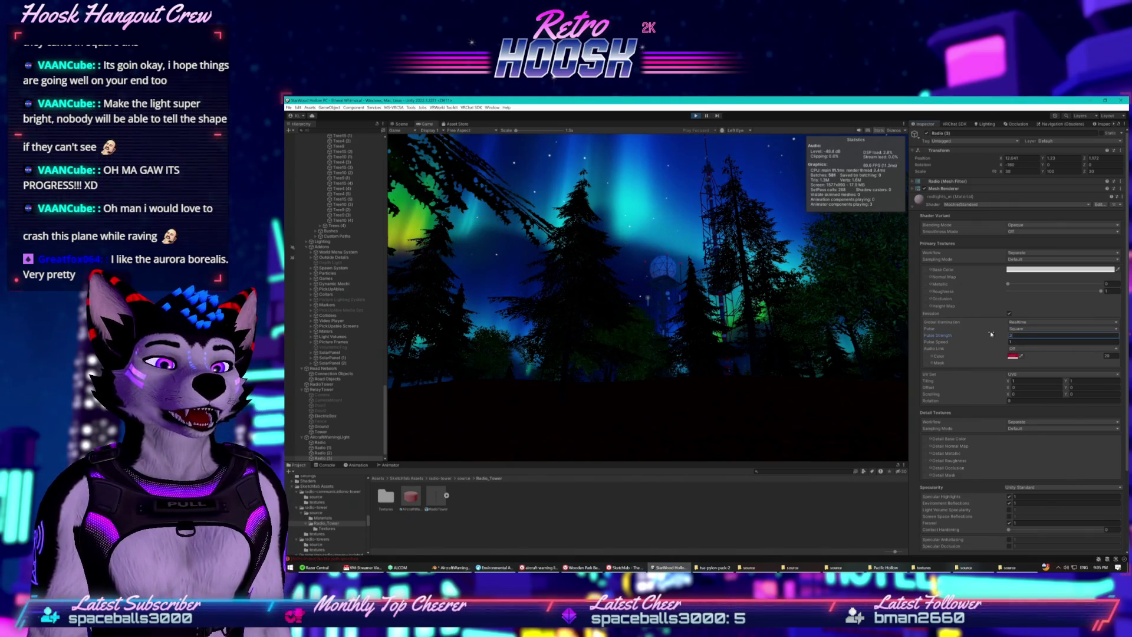
{"action": "left_click", "coordinate": [1031, 342]}
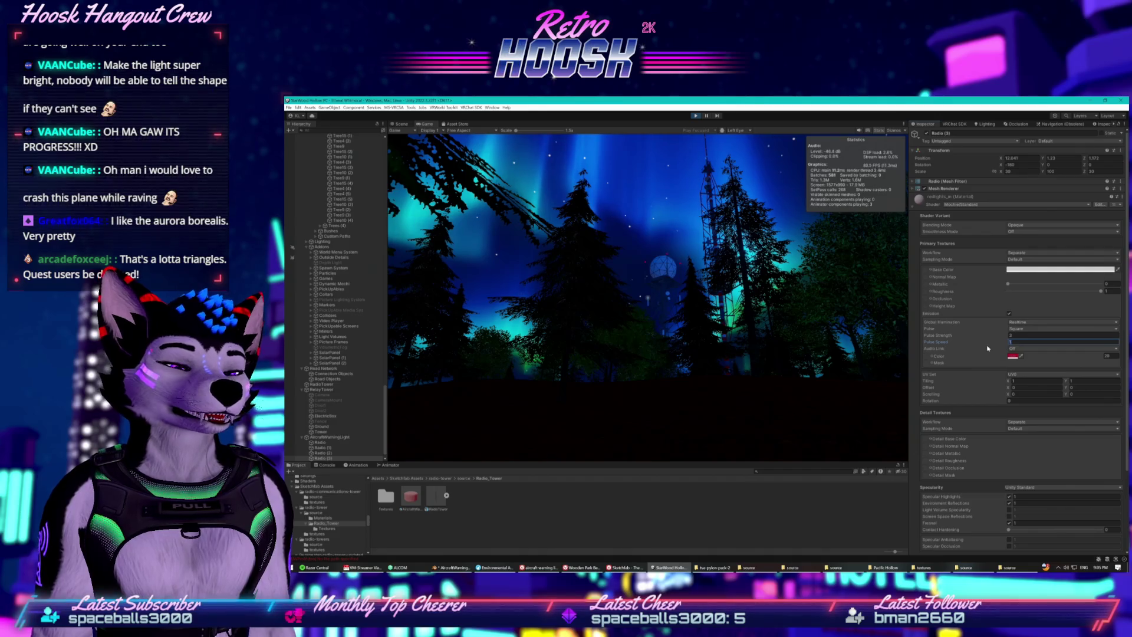
{"action": "left_click", "coordinate": [1009, 335]}
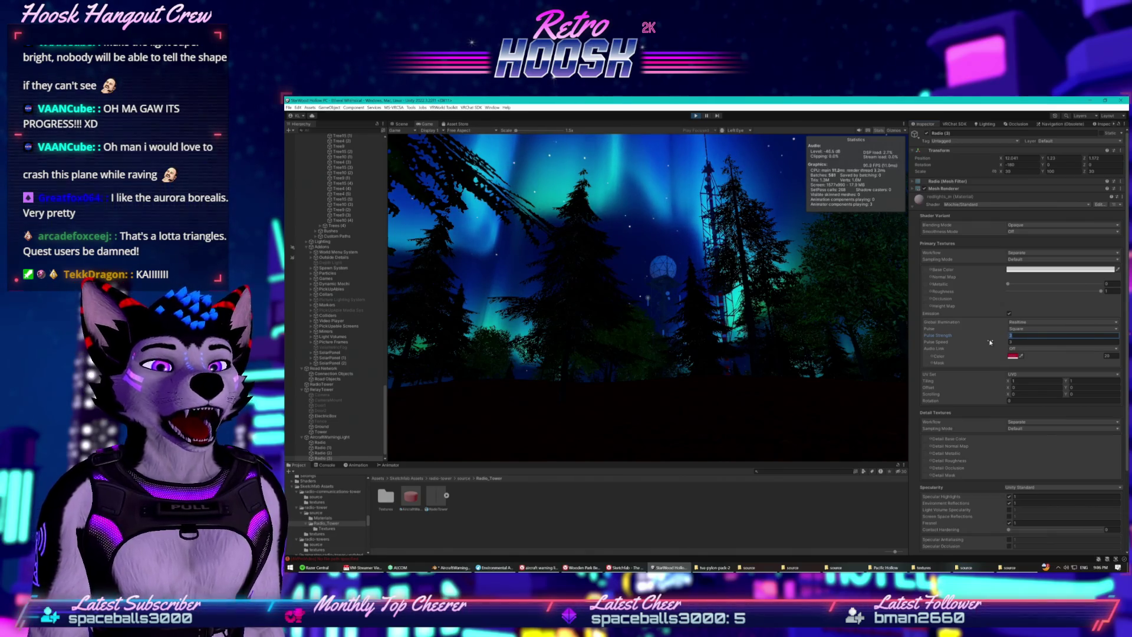
- Return the pulse to Sin with Pulse Speed 2 and watch it in the Game view
{"action": "left_click", "coordinate": [1025, 328]}
{"action": "left_click", "coordinate": [1013, 354]}
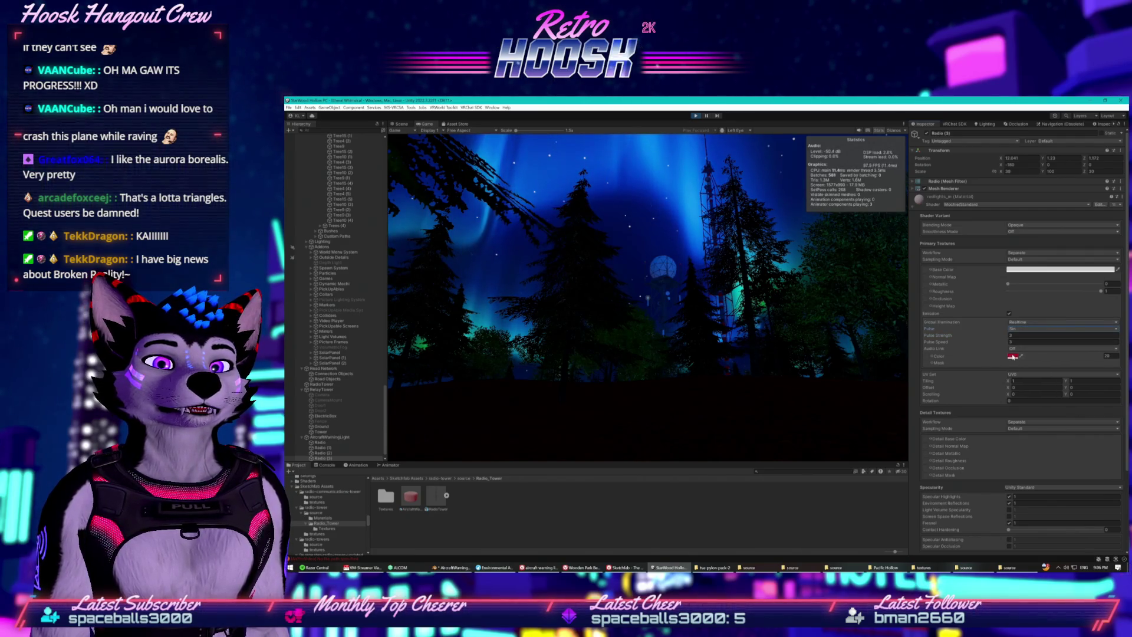
{"action": "left_click", "coordinate": [1023, 329]}
{"action": "left_click", "coordinate": [1023, 332]}
{"action": "left_click", "coordinate": [1023, 332]}
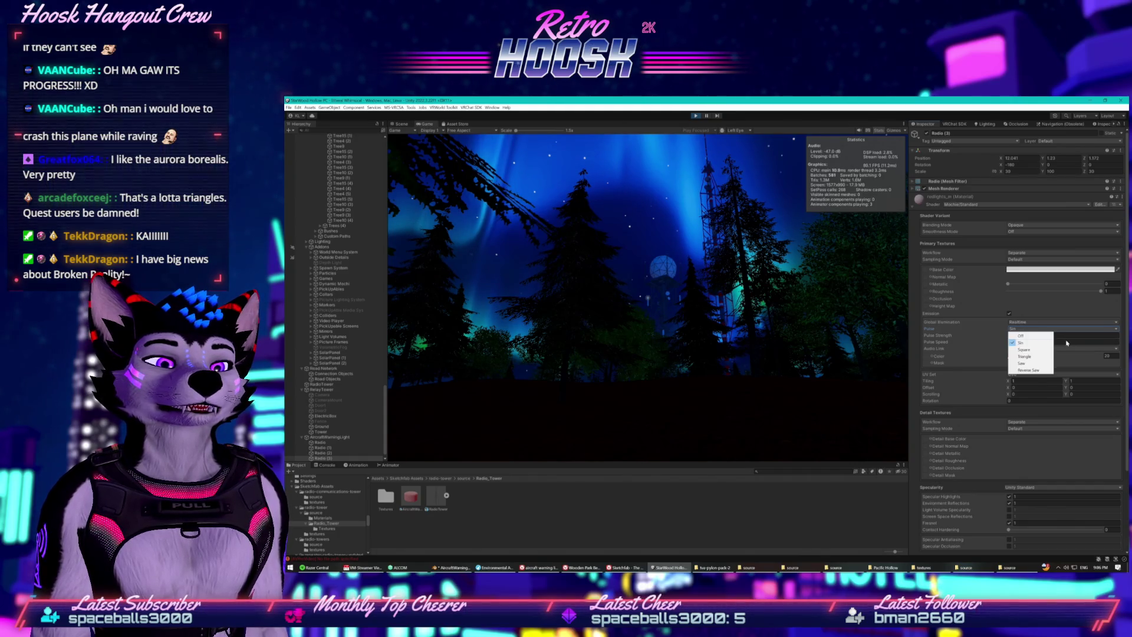
{"action": "left_click", "coordinate": [1068, 341]}
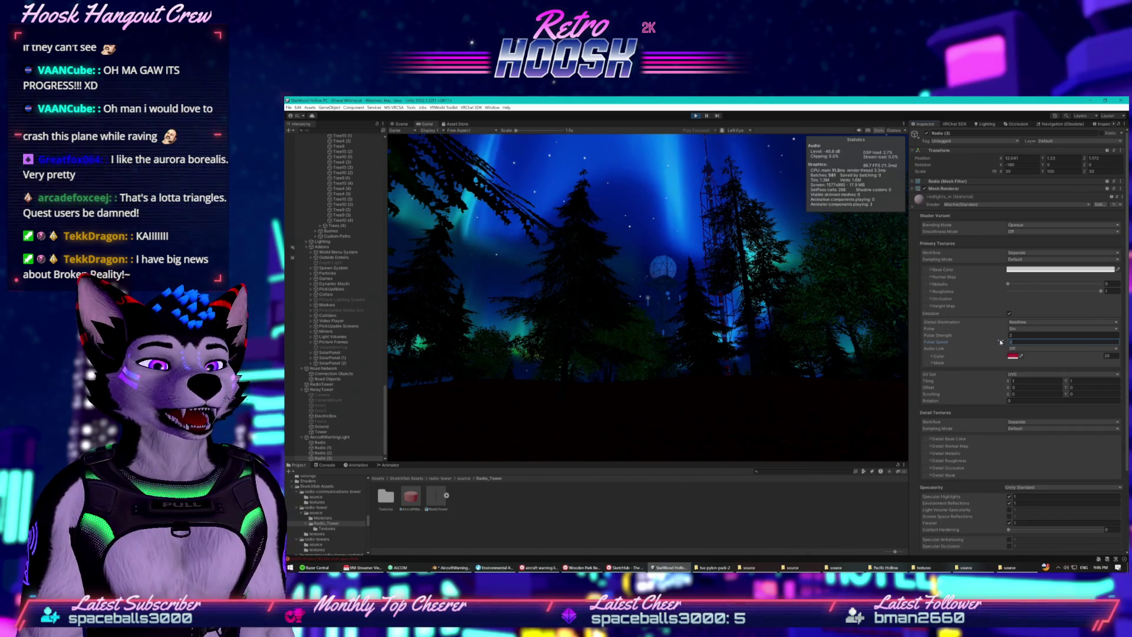
{"action": "left_click", "coordinate": [1019, 336]}
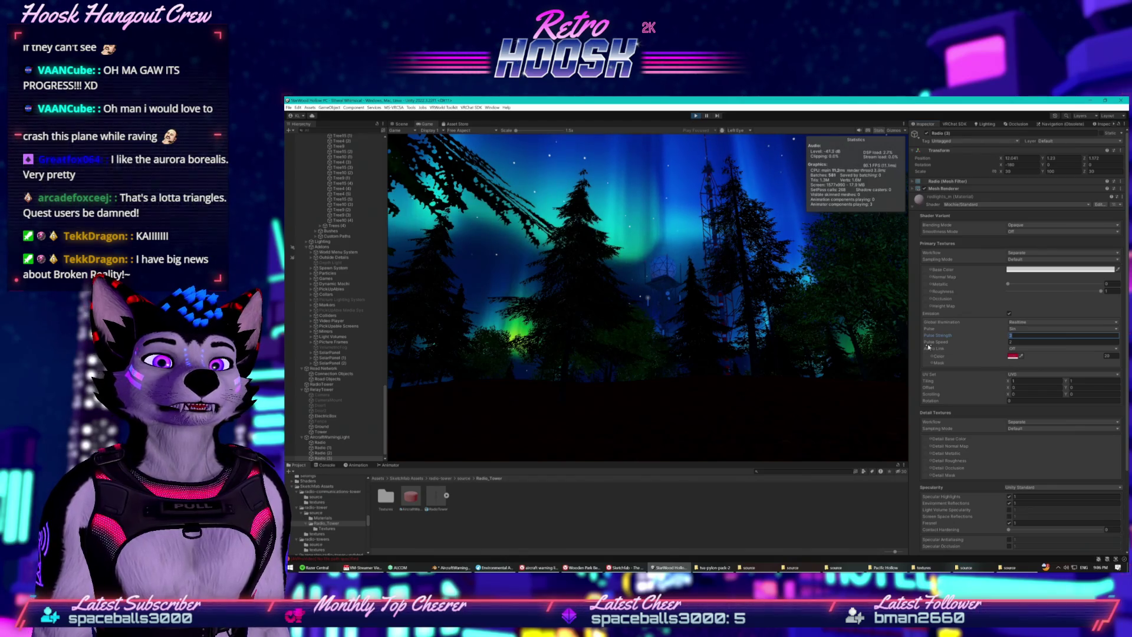
{"action": "left_click", "coordinate": [823, 322]}
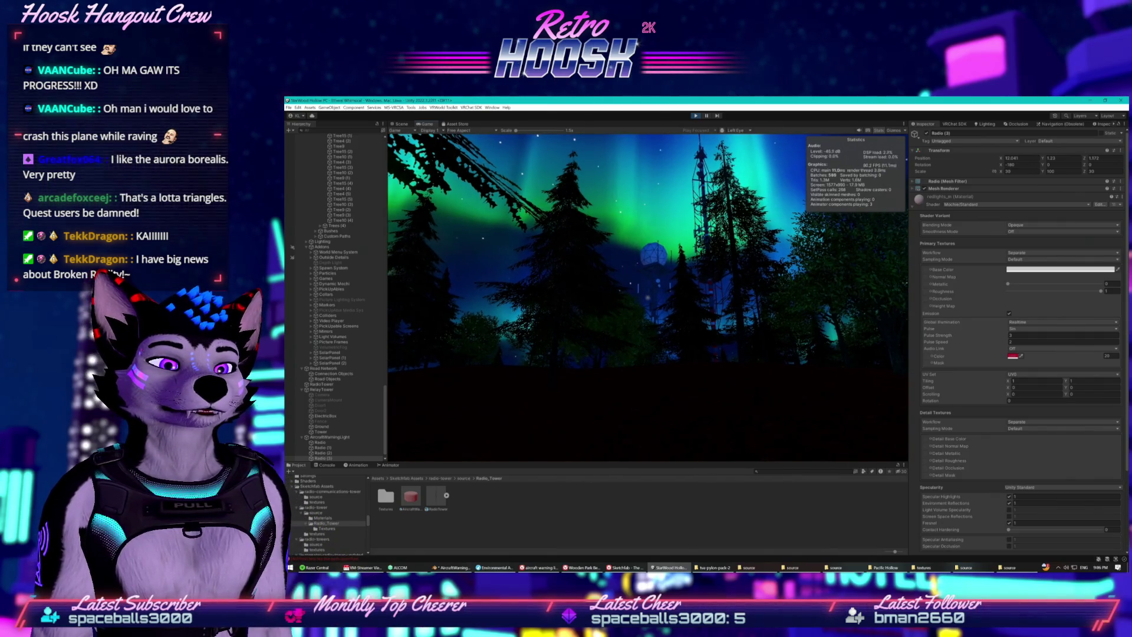
{"action": "key", "text": "super"}
{"action": "key", "text": "super"}
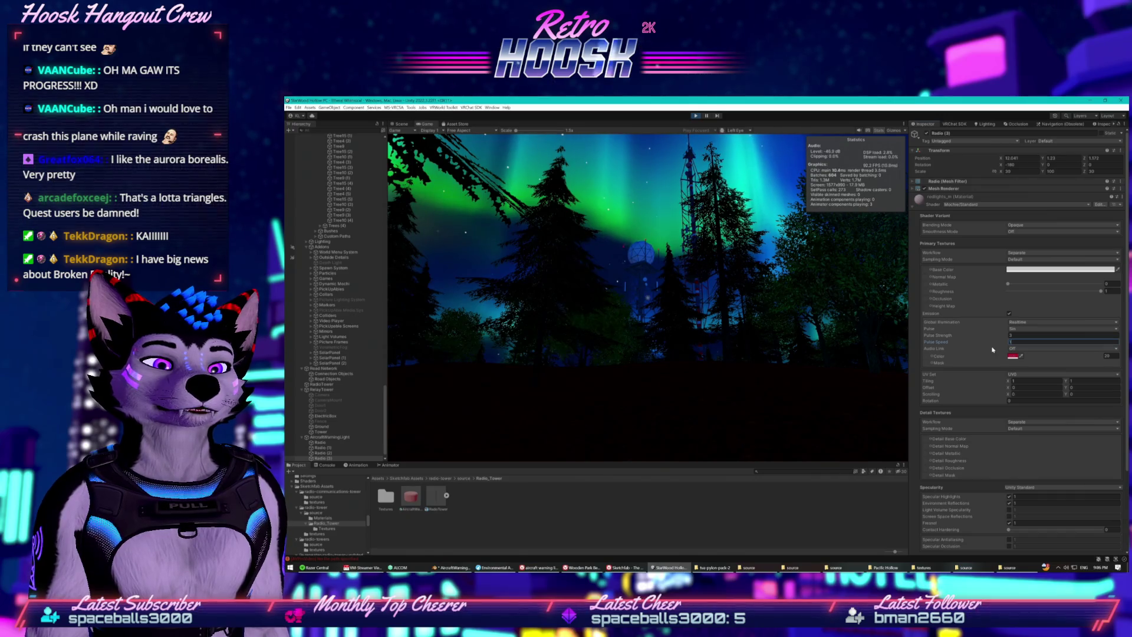
{"action": "left_click", "coordinate": [1011, 335]}
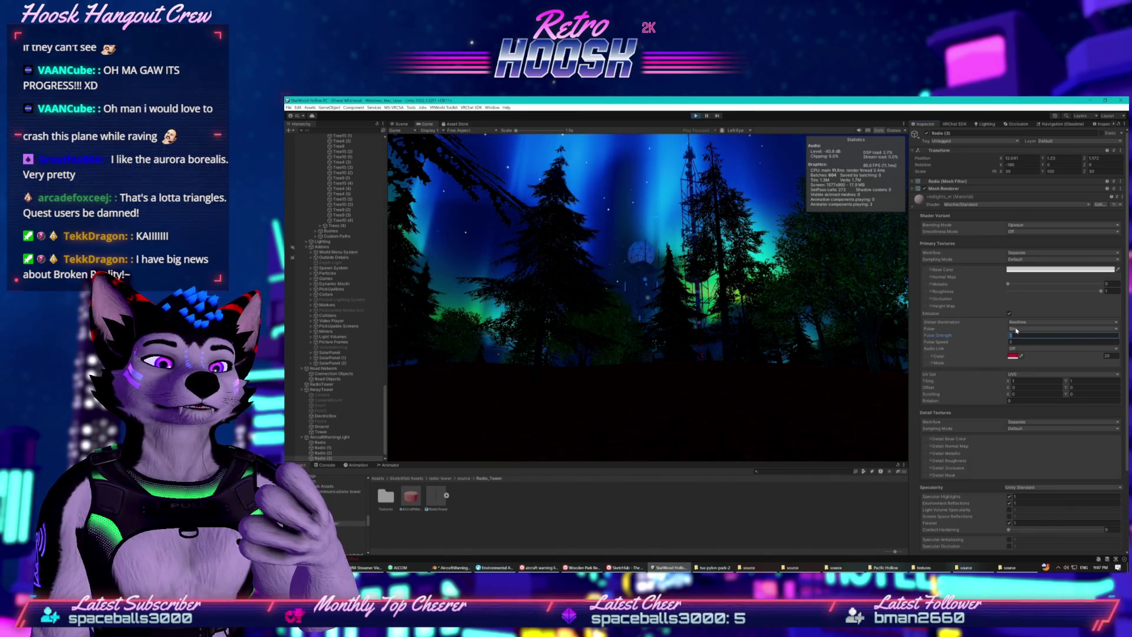
- Keep the pulse on Sin, adjust Pulse Strength, and look around the running preview
{"action": "left_click", "coordinate": [1015, 330]}
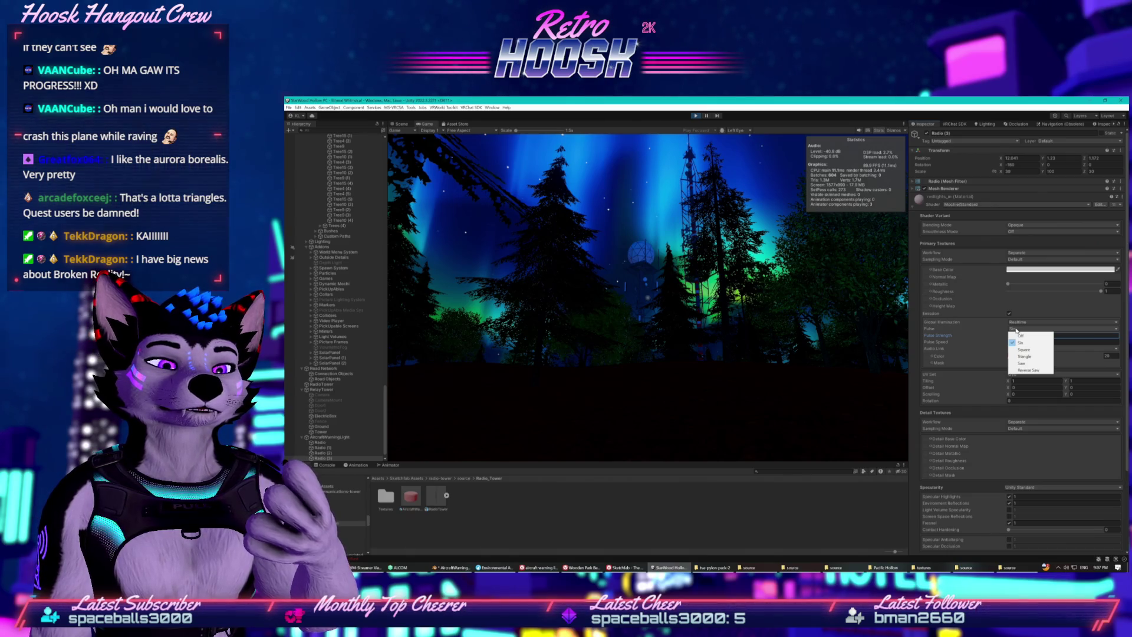
{"action": "left_click", "coordinate": [989, 336]}
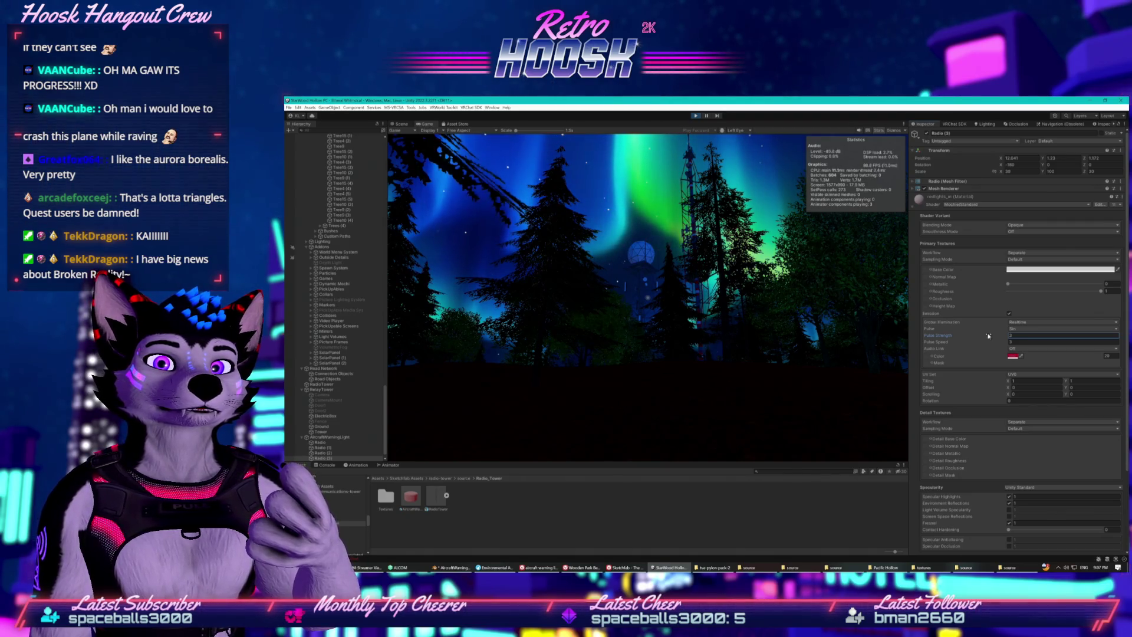
{"action": "left_click", "coordinate": [803, 354]}
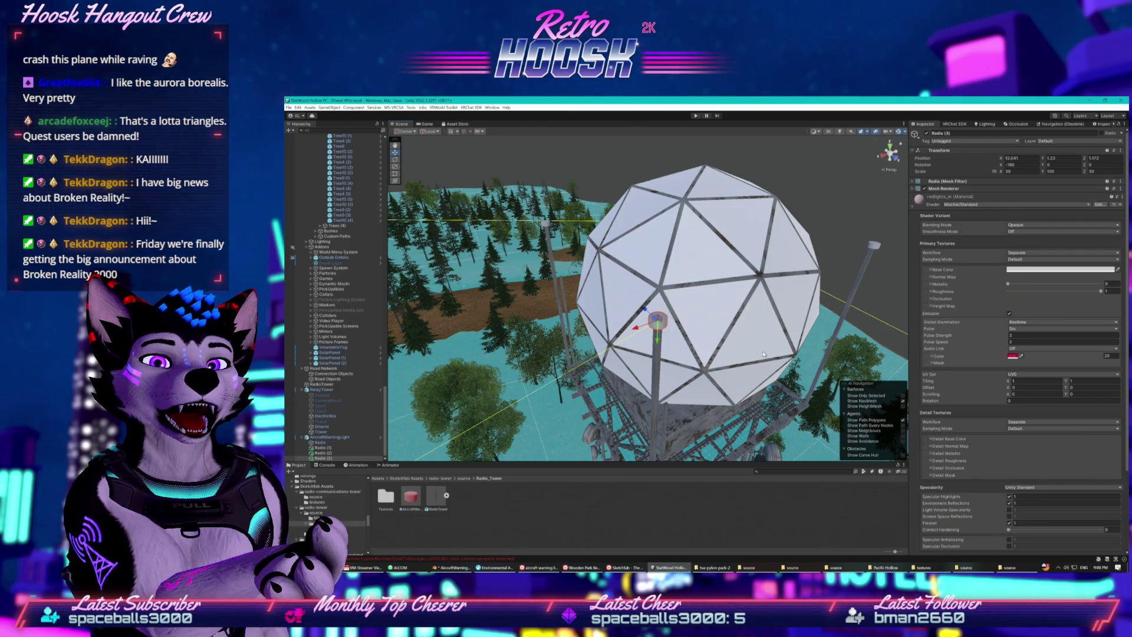
- Duplicate Radio (3) and drag the copy down the tower mast, framing it
{"action": "left_click", "coordinate": [839, 276]}
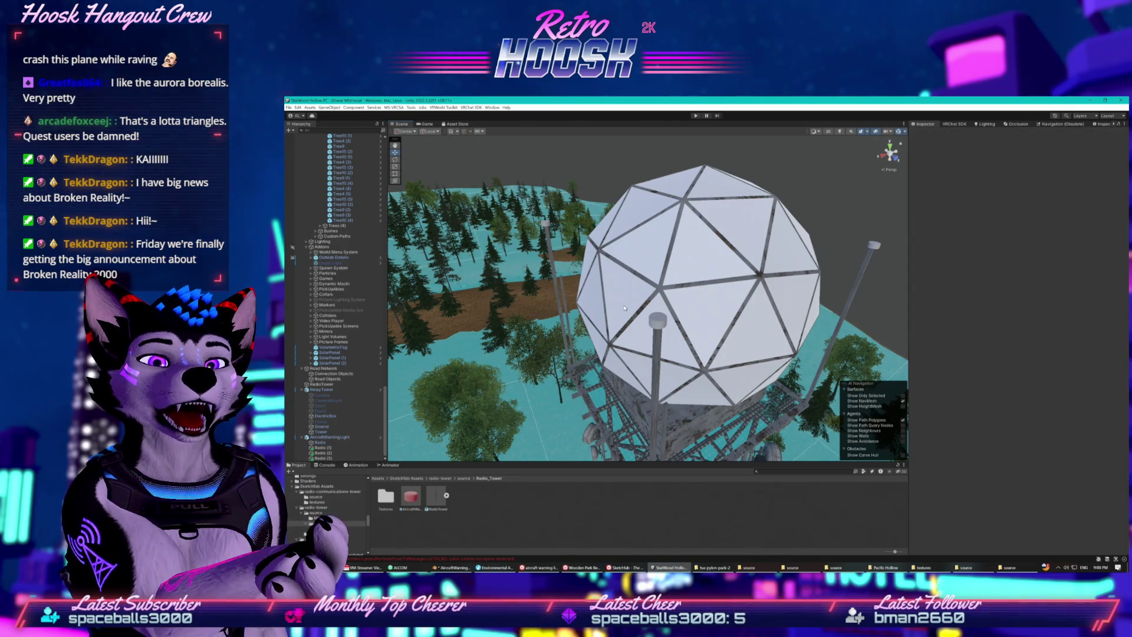
{"action": "left_click", "coordinate": [658, 320]}
{"action": "mouse_move", "coordinate": [657, 320]}
{"action": "left_mouse_down"}
{"action": "mouse_move", "coordinate": [704, 401]}
{"action": "mouse_move", "coordinate": [709, 303]}
{"action": "left_mouse_up"}
{"action": "key", "text": "ctrl+d"}
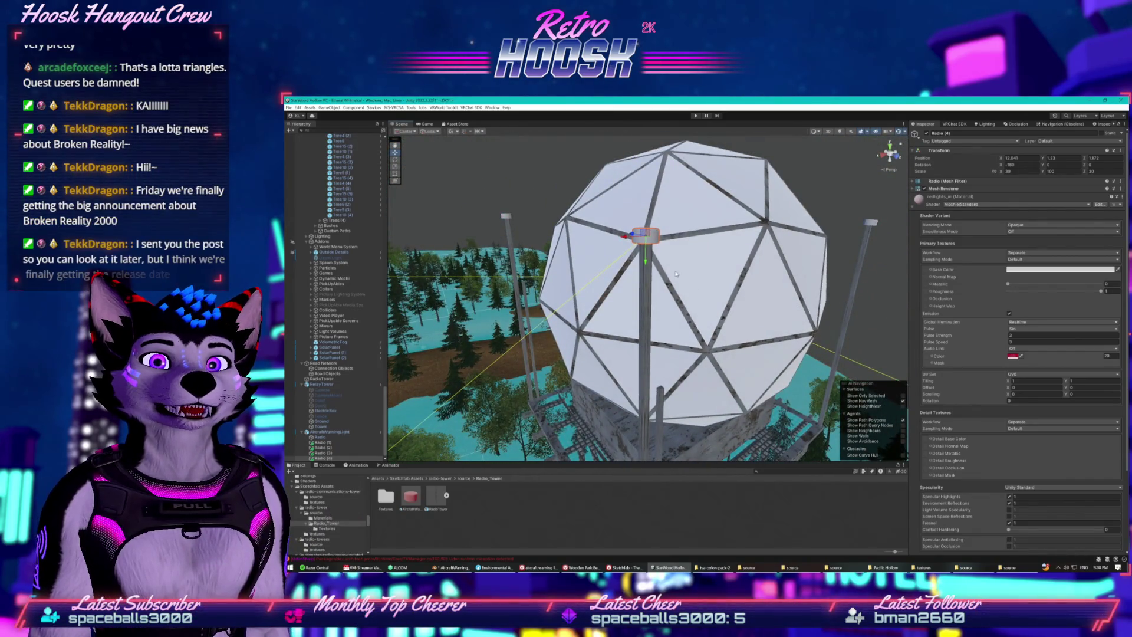
{"action": "mouse_move", "coordinate": [650, 264]}
{"action": "left_mouse_down"}
{"action": "mouse_move", "coordinate": [652, 436]}
{"action": "mouse_move", "coordinate": [646, 463]}
{"action": "mouse_move", "coordinate": [607, 478]}
{"action": "mouse_move", "coordinate": [661, 270]}
{"action": "mouse_move", "coordinate": [698, 371]}
{"action": "mouse_move", "coordinate": [682, 273]}
{"action": "left_mouse_up"}
{"action": "key", "text": "f"}
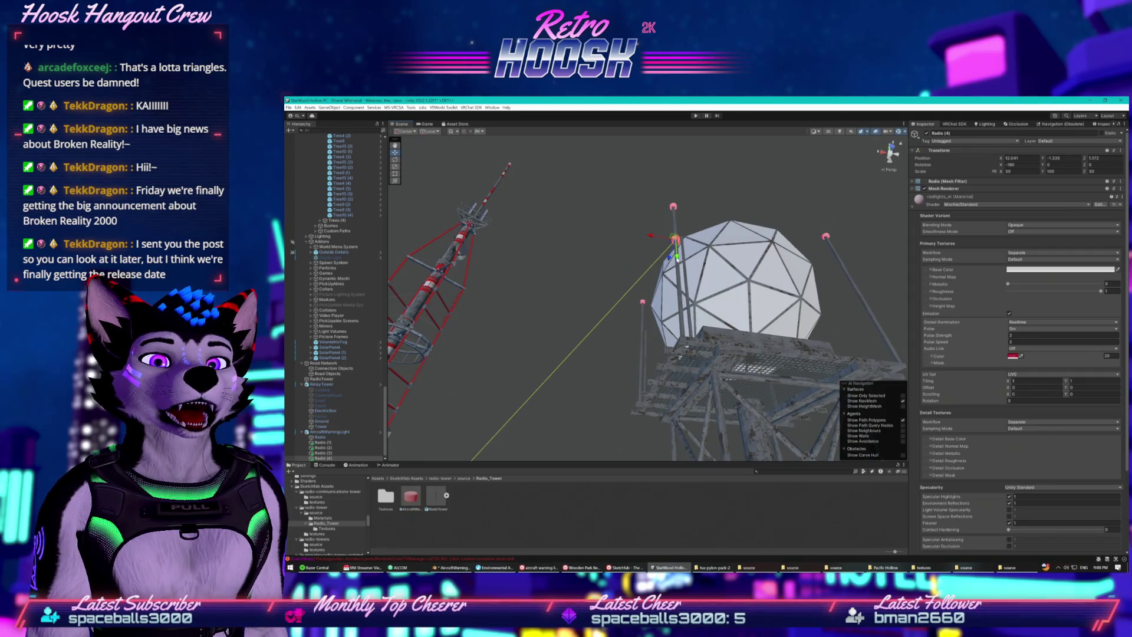
- Orbit around the red-white mast to check the new ring, then duplicate it again
{"action": "left_click_drag", "start_coordinate": [676, 425], "coordinate": [704, 388]}
{"action": "left_click_drag", "start_coordinate": [707, 218], "coordinate": [684, 176]}
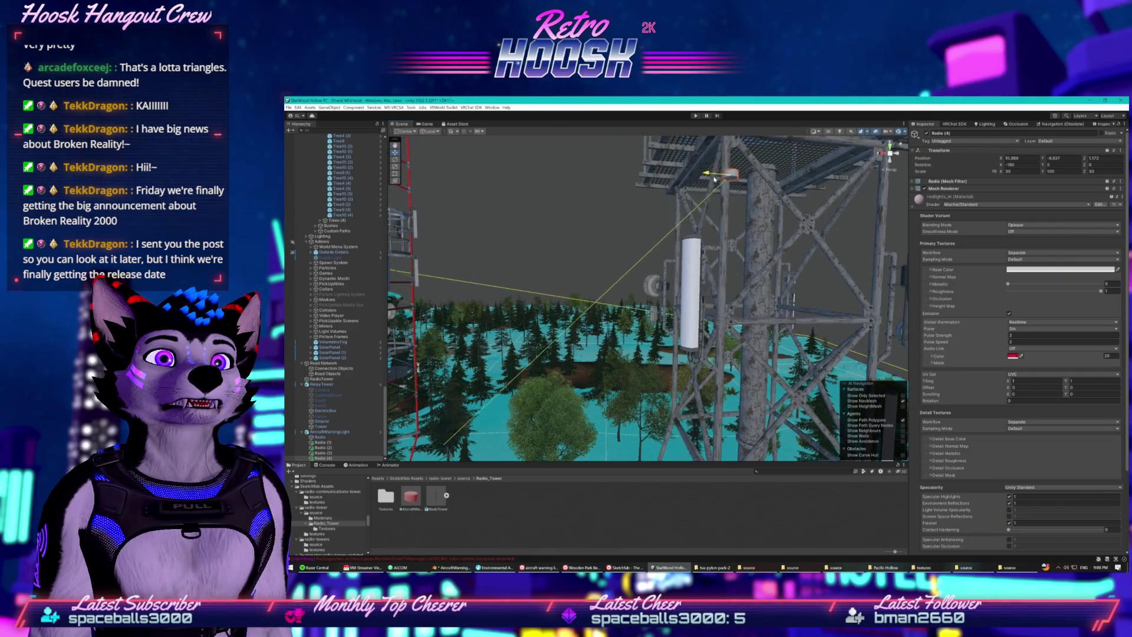
{"action": "scroll", "coordinate": [703, 183], "scroll_direction": "up", "scroll_amount": 5}
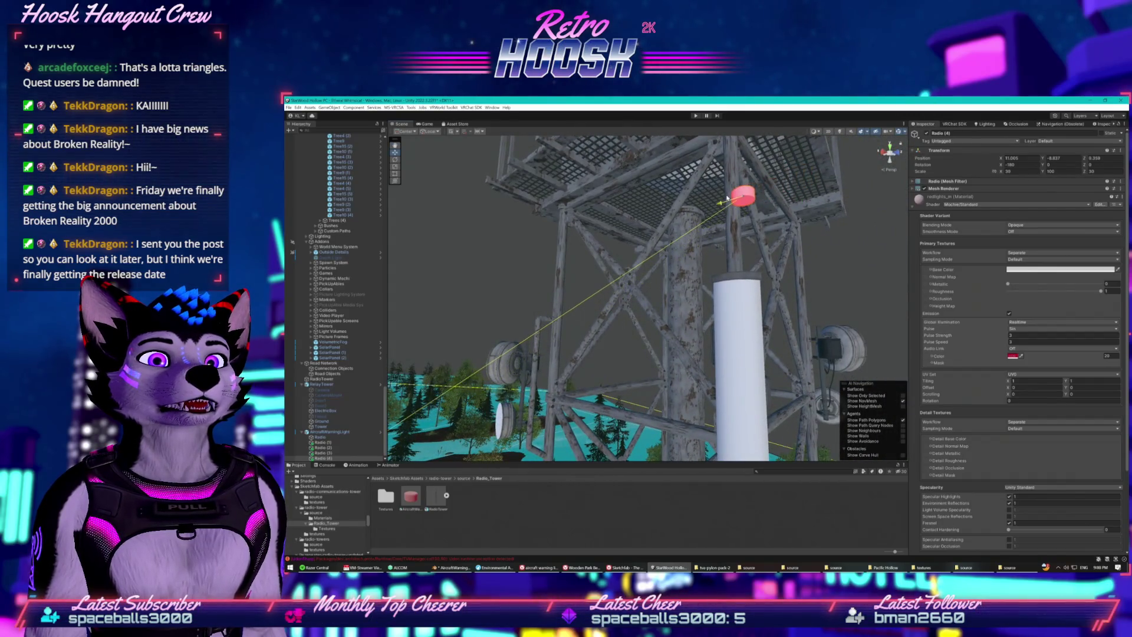
{"action": "mouse_move", "coordinate": [717, 200]}
{"action": "left_mouse_down"}
{"action": "mouse_move", "coordinate": [630, 197]}
{"action": "mouse_move", "coordinate": [655, 203]}
{"action": "left_mouse_up"}
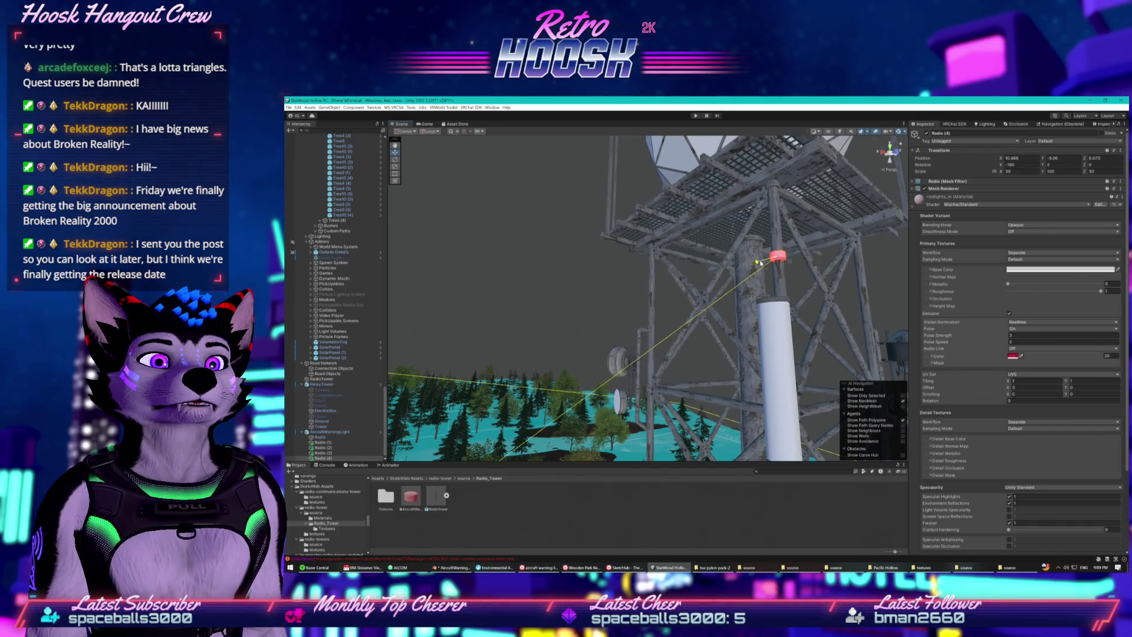
{"action": "mouse_move", "coordinate": [759, 260]}
{"action": "left_mouse_down"}
{"action": "mouse_move", "coordinate": [674, 255]}
{"action": "mouse_move", "coordinate": [708, 233]}
{"action": "mouse_move", "coordinate": [872, 278]}
{"action": "mouse_move", "coordinate": [730, 407]}
{"action": "mouse_move", "coordinate": [725, 246]}
{"action": "mouse_move", "coordinate": [667, 309]}
{"action": "mouse_move", "coordinate": [642, 286]}
{"action": "left_mouse_up"}
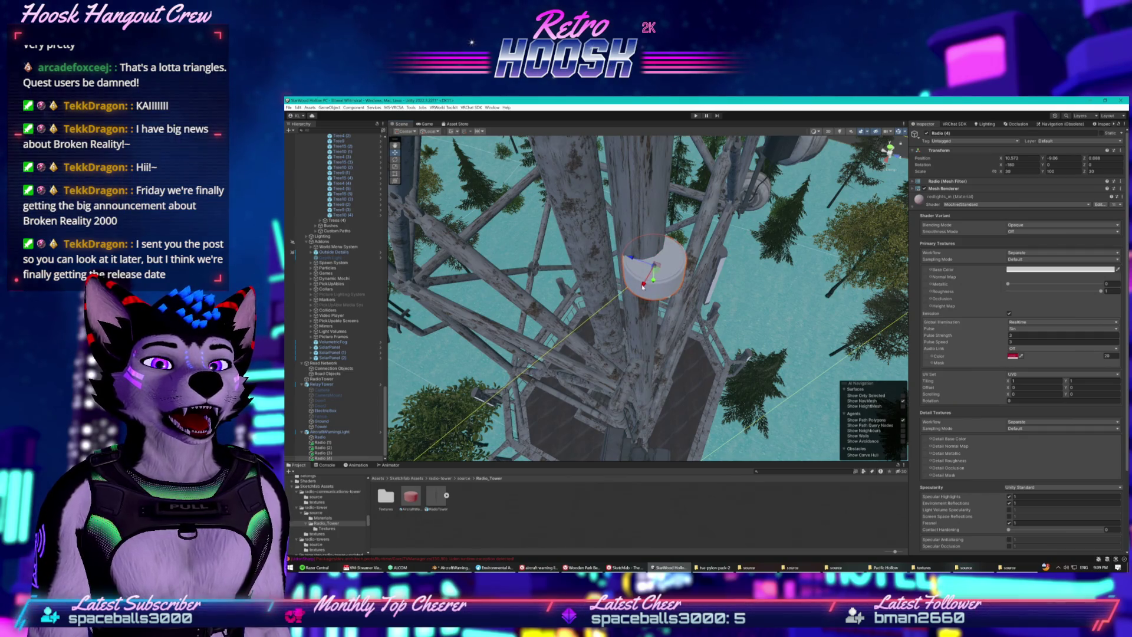
{"action": "key", "text": "ctrl+d"}
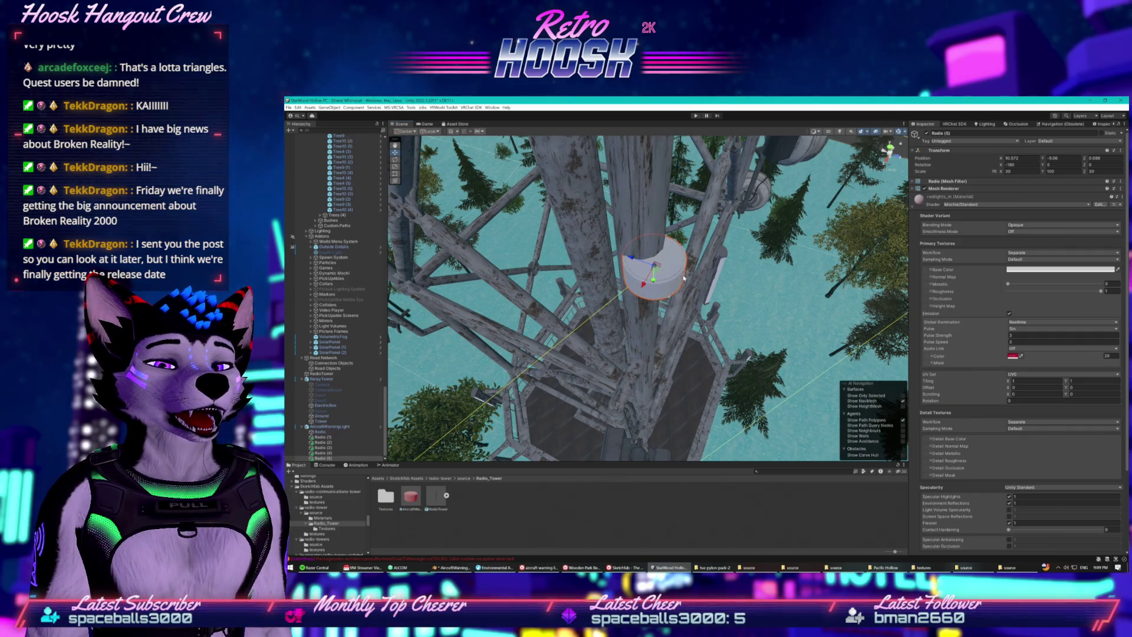
- Slide the new copy sideways onto another tower leg and make a further copy
{"action": "mouse_move", "coordinate": [647, 293]}
{"action": "left_mouse_down"}
{"action": "mouse_move", "coordinate": [678, 247]}
{"action": "mouse_move", "coordinate": [729, 216]}
{"action": "mouse_move", "coordinate": [667, 192]}
{"action": "mouse_move", "coordinate": [466, 303]}
{"action": "left_mouse_up"}
{"action": "mouse_move", "coordinate": [525, 338]}
{"action": "left_mouse_down"}
{"action": "mouse_move", "coordinate": [710, 253]}
{"action": "mouse_move", "coordinate": [781, 239]}
{"action": "mouse_move", "coordinate": [772, 223]}
{"action": "mouse_move", "coordinate": [708, 216]}
{"action": "left_mouse_up"}
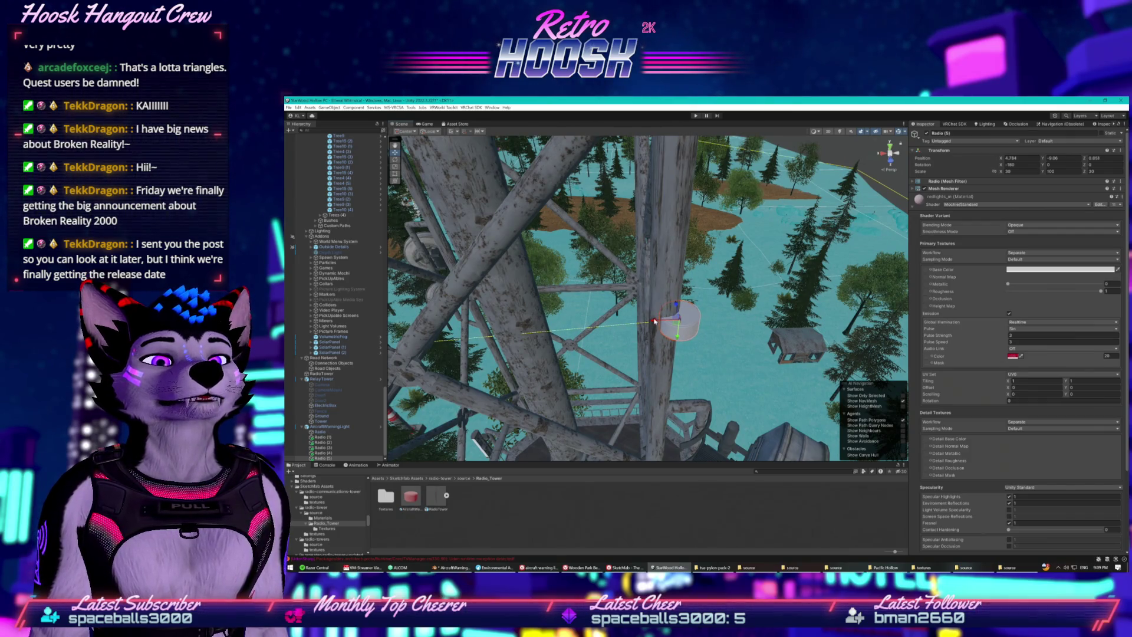
{"action": "key", "text": "ctrl+d"}
{"action": "mouse_move", "coordinate": [655, 321]}
{"action": "left_mouse_down"}
{"action": "mouse_move", "coordinate": [615, 313]}
{"action": "mouse_move", "coordinate": [613, 334]}
{"action": "mouse_move", "coordinate": [764, 209]}
{"action": "mouse_move", "coordinate": [754, 203]}
{"action": "mouse_move", "coordinate": [660, 283]}
{"action": "mouse_move", "coordinate": [616, 209]}
{"action": "left_mouse_up"}
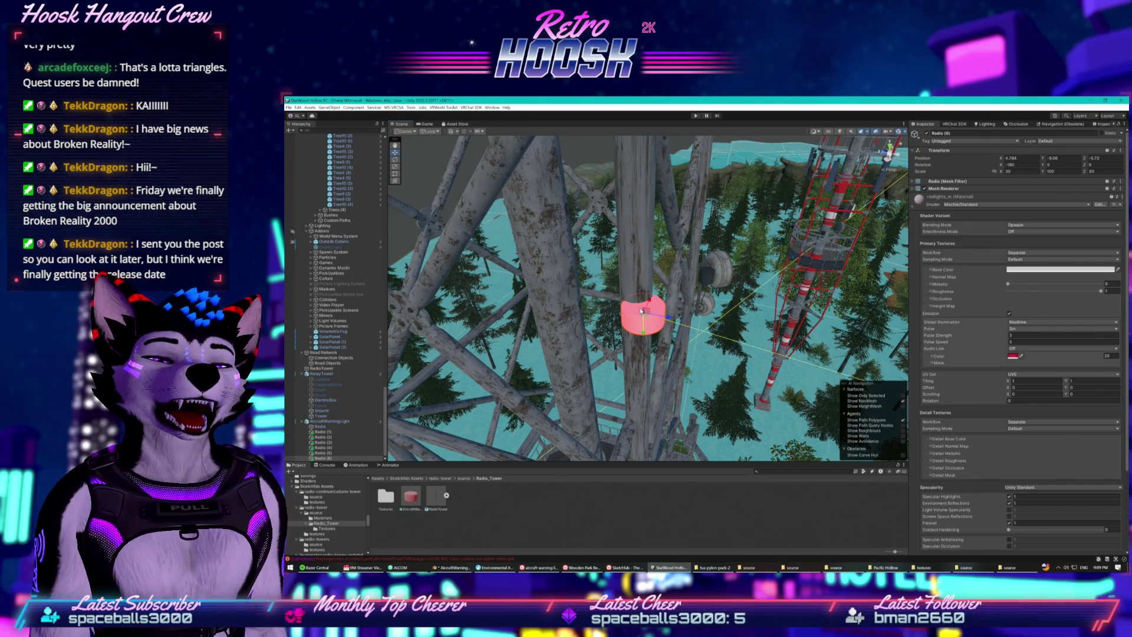
{"action": "mouse_move", "coordinate": [642, 309]}
{"action": "left_mouse_down"}
{"action": "mouse_move", "coordinate": [641, 333]}
{"action": "mouse_move", "coordinate": [675, 325]}
{"action": "left_mouse_up"}
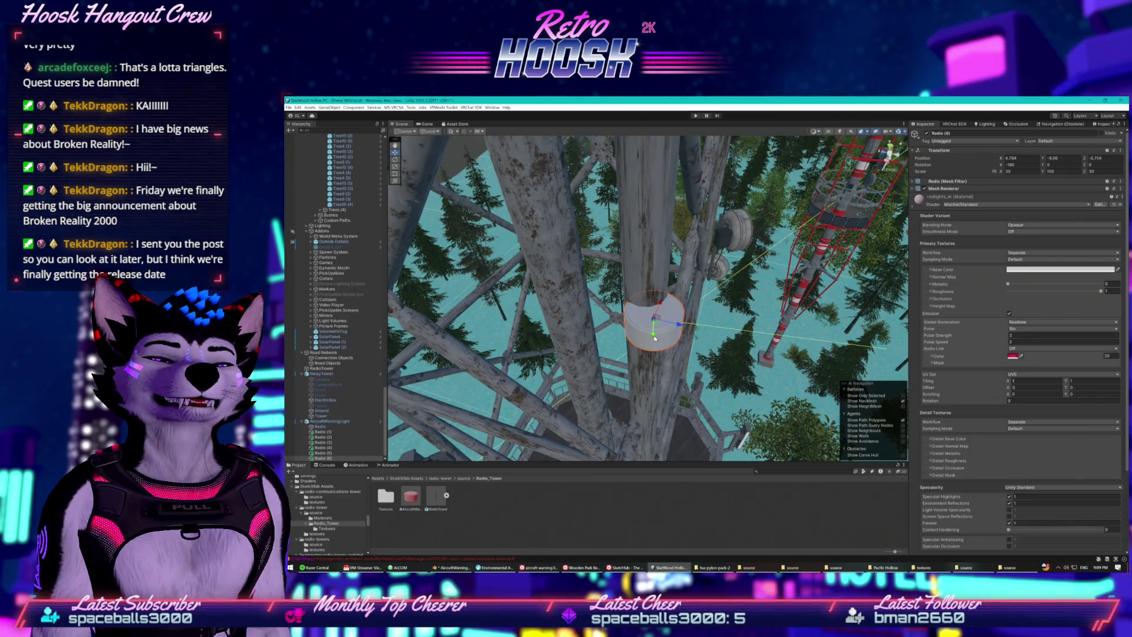
{"action": "left_click_drag", "start_coordinate": [661, 299], "coordinate": [668, 274]}
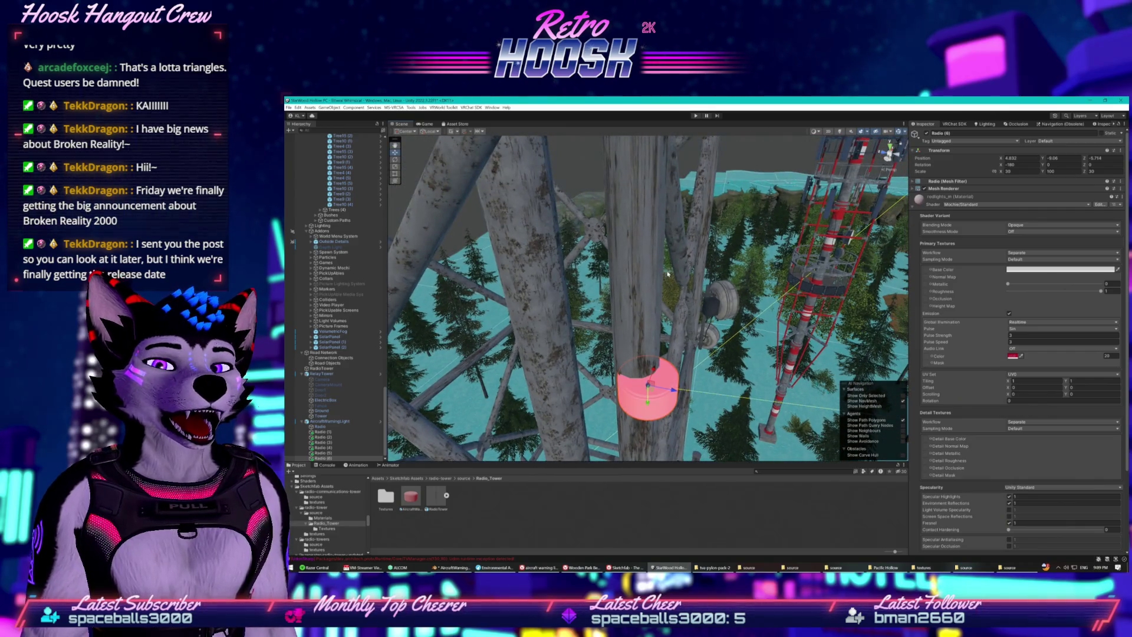
- Create one more light ring copy, move it onto another leg, and deselect
{"action": "key", "text": "ctrl+d"}
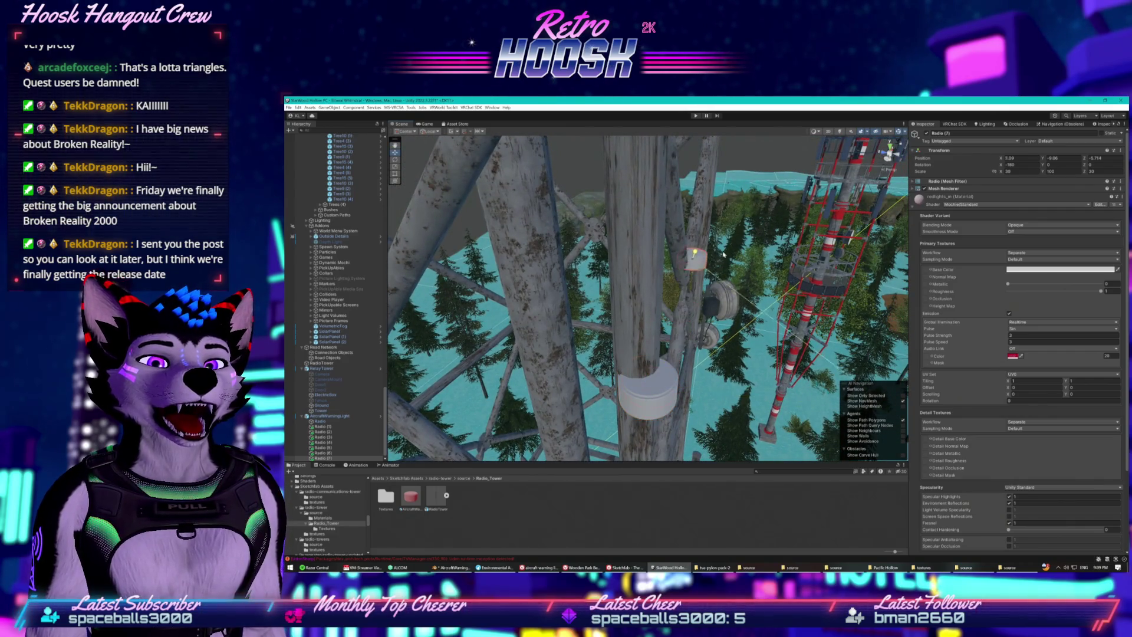
{"action": "mouse_move", "coordinate": [722, 258]}
{"action": "left_mouse_down"}
{"action": "mouse_move", "coordinate": [735, 203]}
{"action": "mouse_move", "coordinate": [617, 168]}
{"action": "mouse_move", "coordinate": [623, 199]}
{"action": "mouse_move", "coordinate": [696, 248]}
{"action": "mouse_move", "coordinate": [699, 264]}
{"action": "mouse_move", "coordinate": [621, 260]}
{"action": "mouse_move", "coordinate": [613, 317]}
{"action": "left_mouse_up"}
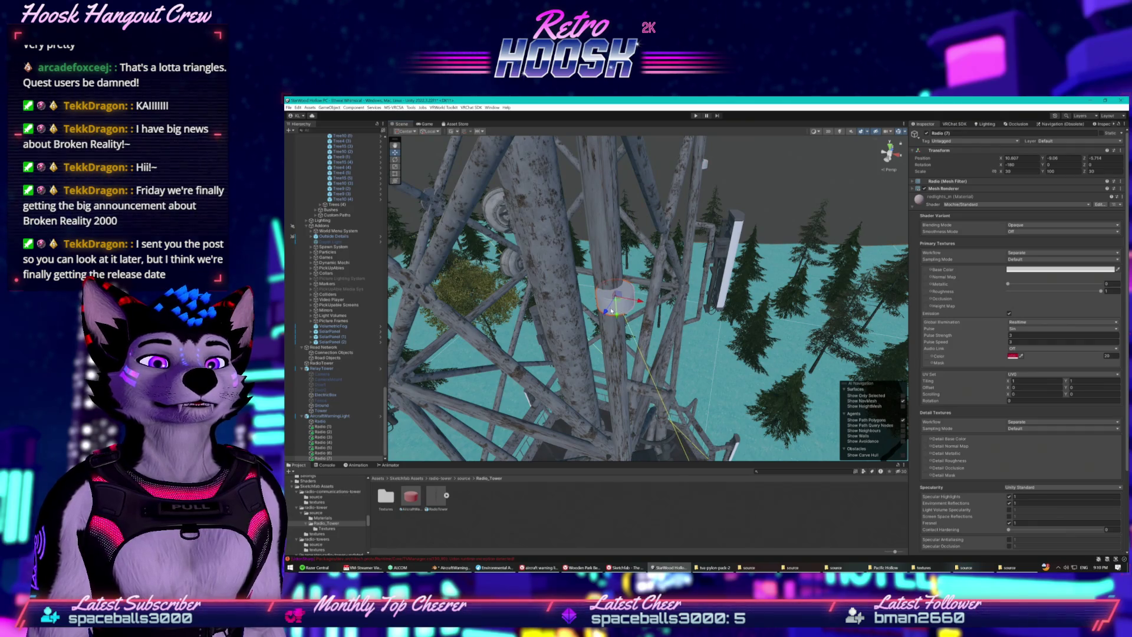
{"action": "left_click_drag", "start_coordinate": [610, 306], "coordinate": [606, 284]}
{"action": "mouse_move", "coordinate": [607, 299]}
{"action": "left_mouse_down"}
{"action": "mouse_move", "coordinate": [625, 340]}
{"action": "mouse_move", "coordinate": [641, 312]}
{"action": "mouse_move", "coordinate": [645, 116]}
{"action": "left_mouse_up"}
{"action": "left_click", "coordinate": [704, 244]}
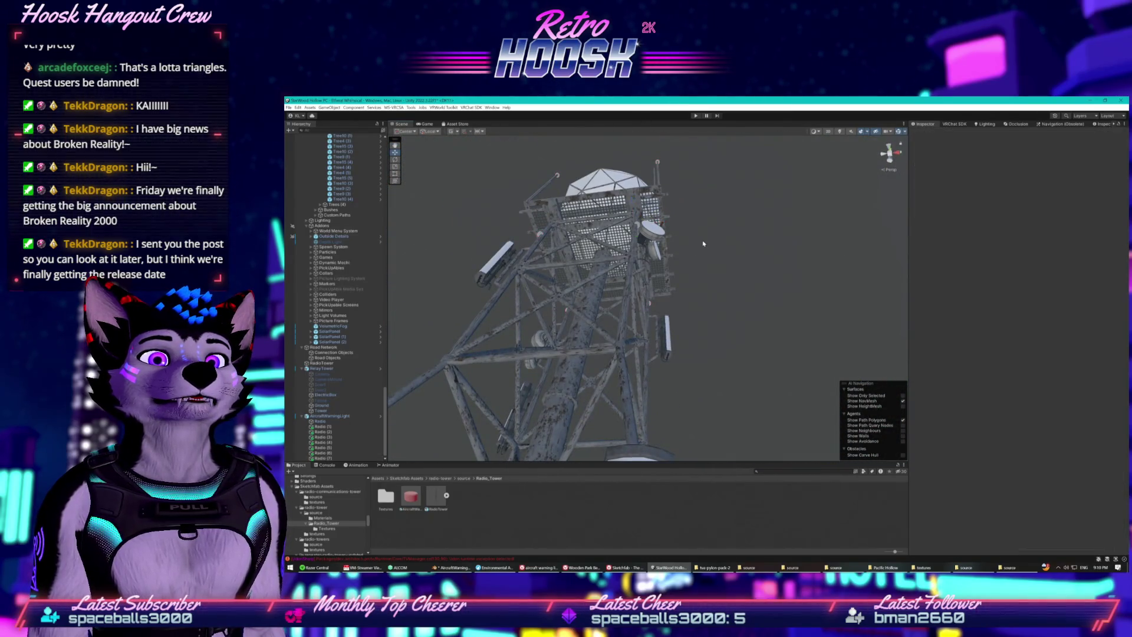
- Drop an AircraftWarningLight copy onto the dome roof near X -91.43, Y 43.359, Z 130.555
{"action": "mouse_move", "coordinate": [707, 261]}
{"action": "left_mouse_down"}
{"action": "mouse_move", "coordinate": [713, 222]}
{"action": "mouse_move", "coordinate": [699, 351]}
{"action": "mouse_move", "coordinate": [683, 336]}
{"action": "mouse_move", "coordinate": [660, 347]}
{"action": "left_mouse_up"}
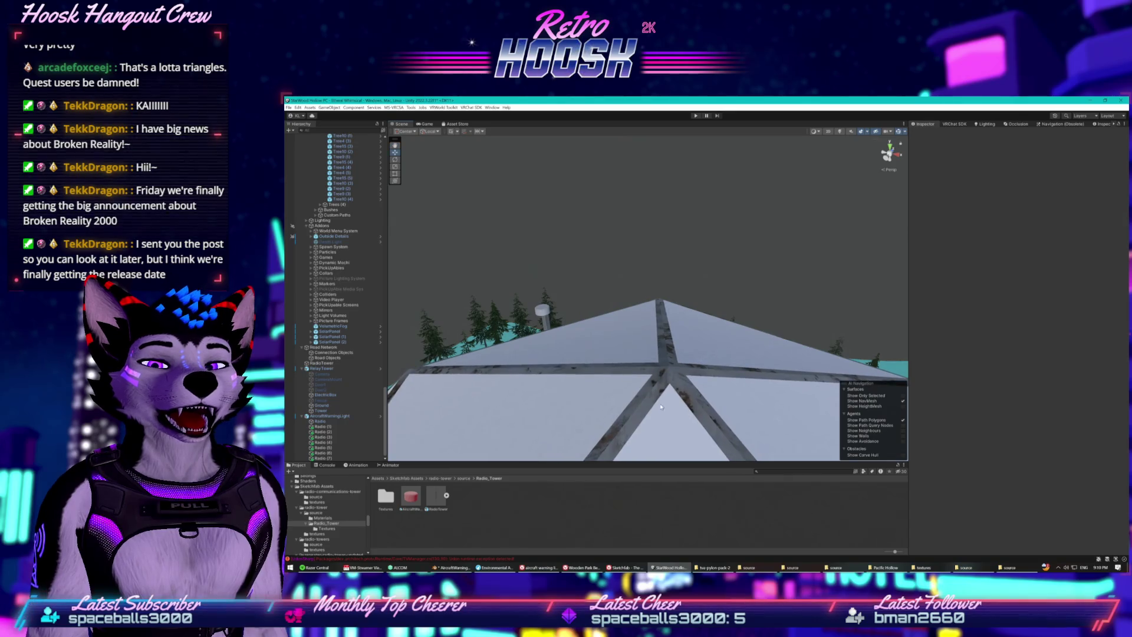
{"action": "mouse_move", "coordinate": [410, 496]}
{"action": "left_mouse_down"}
{"action": "mouse_move", "coordinate": [607, 259]}
{"action": "mouse_move", "coordinate": [631, 268]}
{"action": "mouse_move", "coordinate": [689, 385]}
{"action": "mouse_move", "coordinate": [681, 363]}
{"action": "left_mouse_up"}
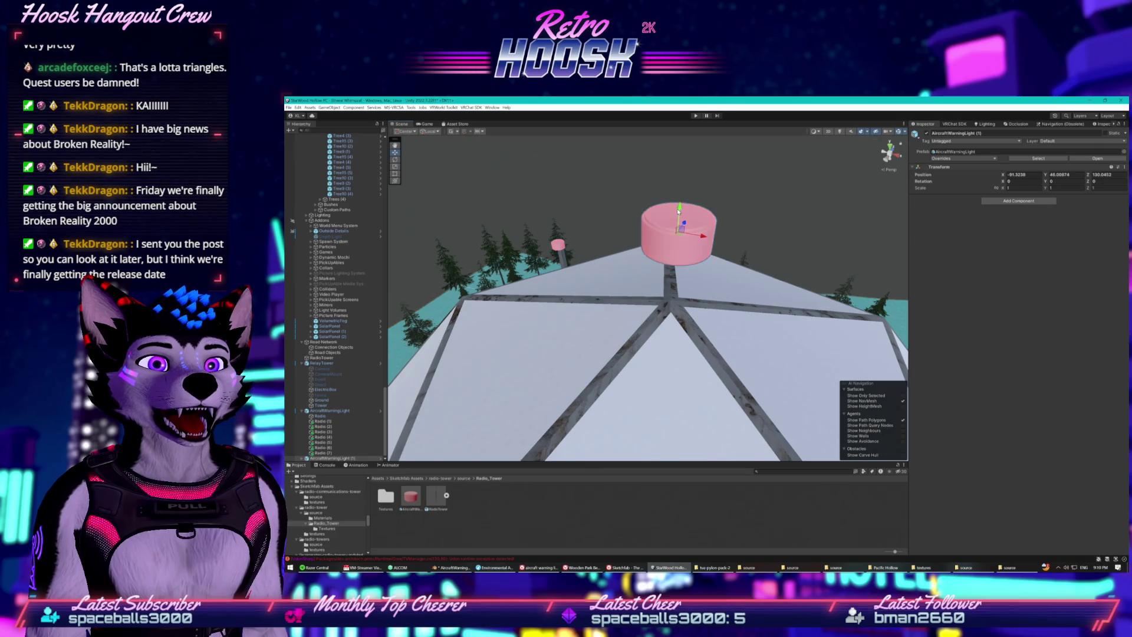
{"action": "mouse_move", "coordinate": [664, 300]}
{"action": "left_mouse_down"}
{"action": "mouse_move", "coordinate": [683, 300]}
{"action": "mouse_move", "coordinate": [501, 259]}
{"action": "mouse_move", "coordinate": [592, 291]}
{"action": "mouse_move", "coordinate": [480, 275]}
{"action": "mouse_move", "coordinate": [565, 273]}
{"action": "mouse_move", "coordinate": [640, 247]}
{"action": "mouse_move", "coordinate": [511, 205]}
{"action": "mouse_move", "coordinate": [823, 153]}
{"action": "mouse_move", "coordinate": [760, 285]}
{"action": "mouse_move", "coordinate": [717, 264]}
{"action": "mouse_move", "coordinate": [705, 284]}
{"action": "mouse_move", "coordinate": [599, 319]}
{"action": "left_mouse_up"}
{"action": "mouse_move", "coordinate": [603, 259]}
{"action": "left_mouse_down"}
{"action": "mouse_move", "coordinate": [589, 256]}
{"action": "mouse_move", "coordinate": [586, 326]}
{"action": "left_mouse_up"}
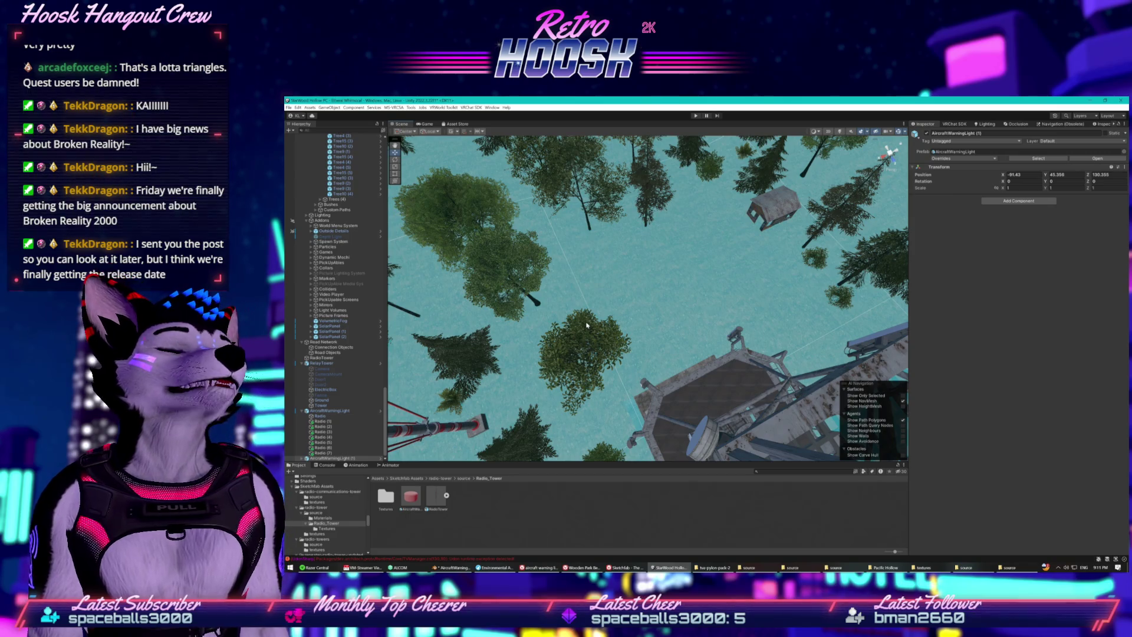
{"action": "mouse_move", "coordinate": [562, 331]}
{"action": "left_mouse_down"}
{"action": "mouse_move", "coordinate": [708, 216]}
{"action": "mouse_move", "coordinate": [614, 274]}
{"action": "mouse_move", "coordinate": [631, 232]}
{"action": "mouse_move", "coordinate": [596, 209]}
{"action": "mouse_move", "coordinate": [662, 292]}
{"action": "mouse_move", "coordinate": [669, 269]}
{"action": "mouse_move", "coordinate": [641, 160]}
{"action": "mouse_move", "coordinate": [653, 235]}
{"action": "mouse_move", "coordinate": [667, 205]}
{"action": "left_mouse_up"}
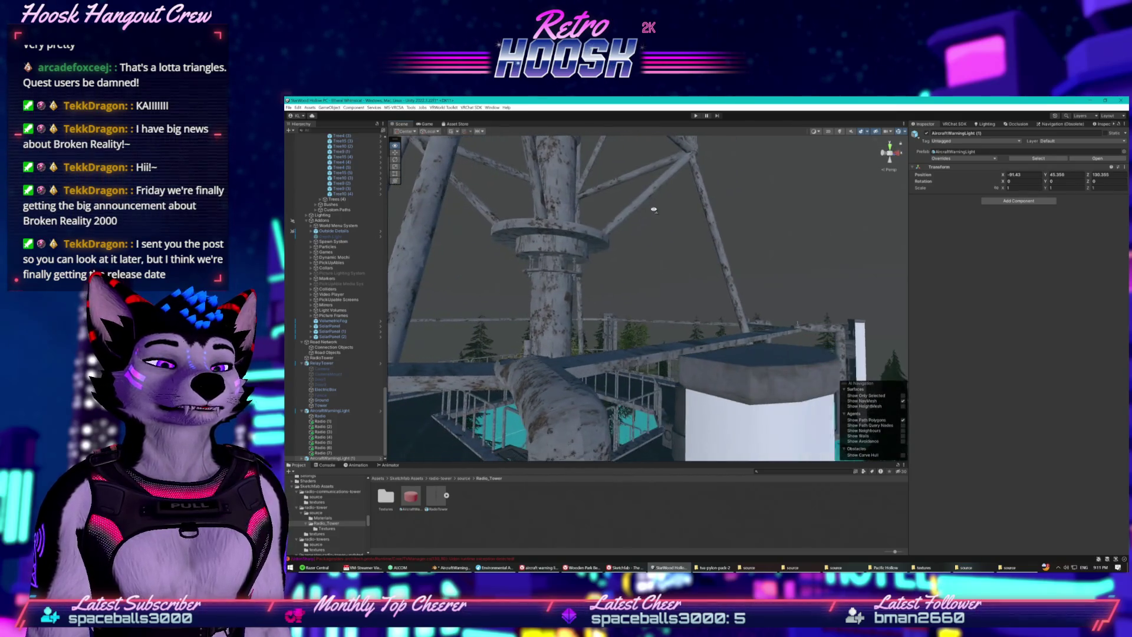
- Duplicate AircraftWarningLight (1) to make a light for the side pole
{"action": "key", "text": "h"}
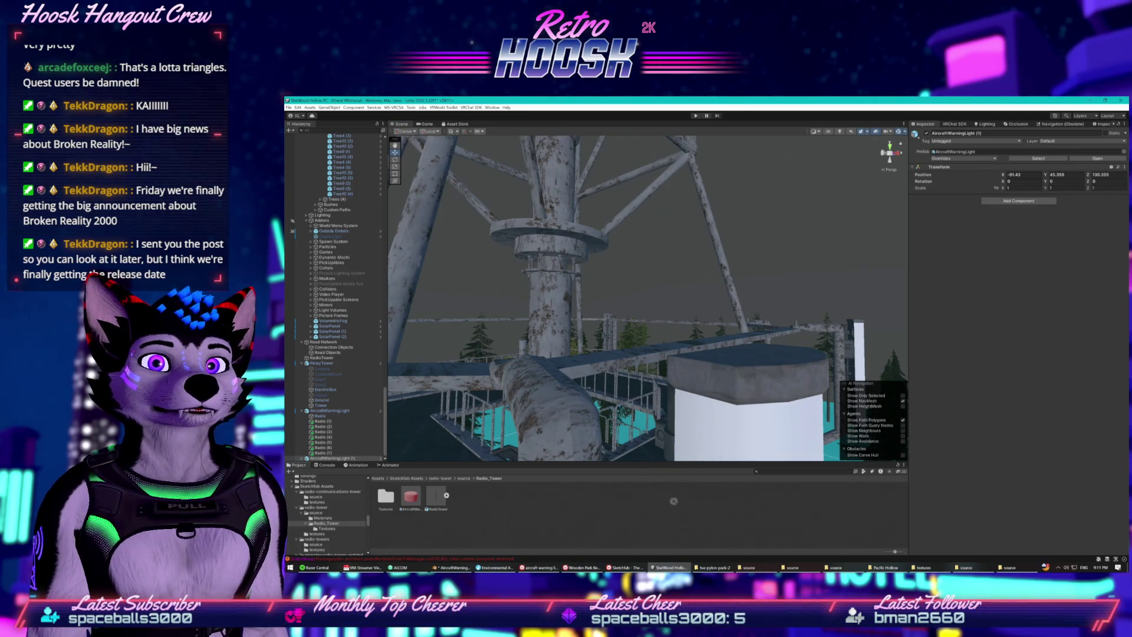
{"action": "key", "text": "ctrl+d"}
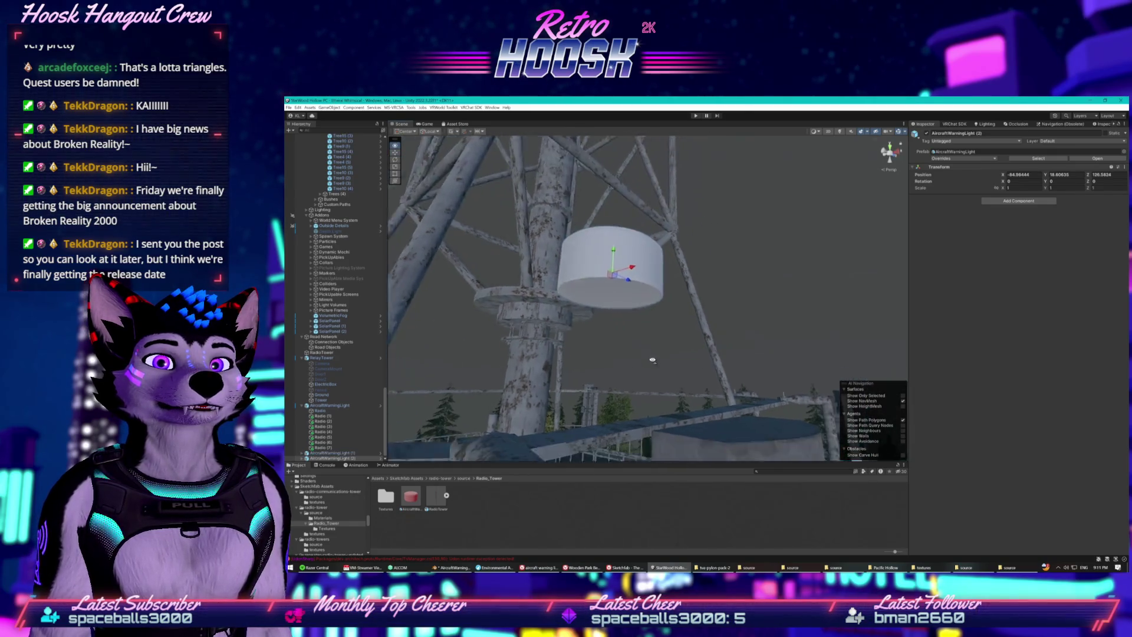
{"action": "mouse_move", "coordinate": [675, 356]}
{"action": "left_mouse_down"}
{"action": "mouse_move", "coordinate": [685, 317]}
{"action": "mouse_move", "coordinate": [690, 355]}
{"action": "mouse_move", "coordinate": [733, 413]}
{"action": "mouse_move", "coordinate": [681, 447]}
{"action": "mouse_move", "coordinate": [609, 446]}
{"action": "left_mouse_up"}
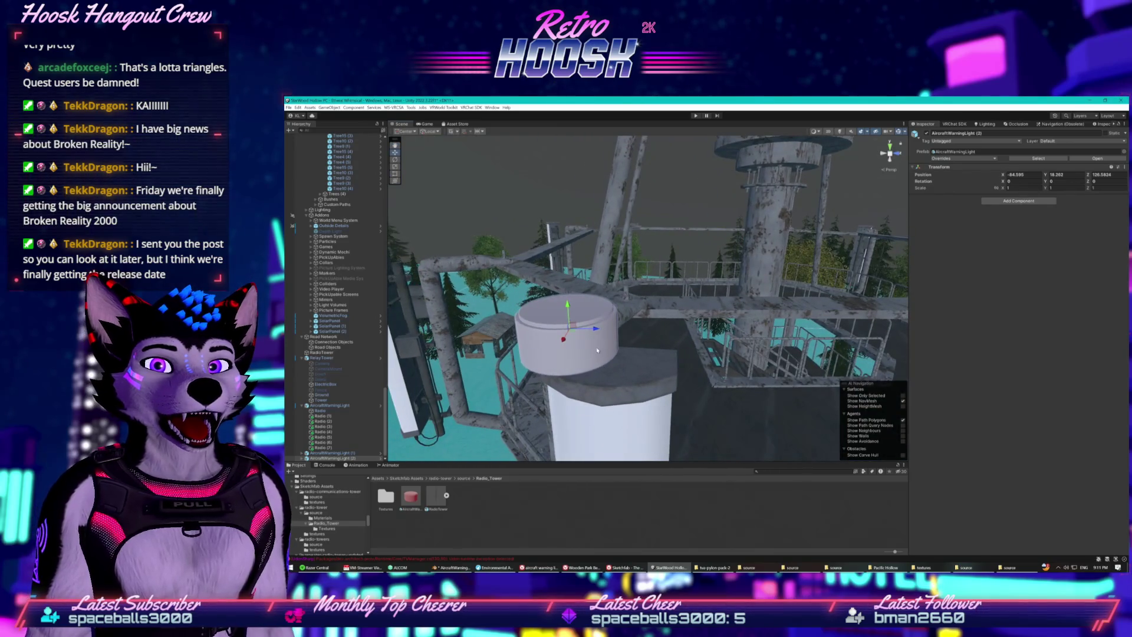
{"action": "mouse_move", "coordinate": [615, 340]}
{"action": "left_mouse_down"}
{"action": "mouse_move", "coordinate": [498, 340]}
{"action": "mouse_move", "coordinate": [613, 337]}
{"action": "left_mouse_up"}
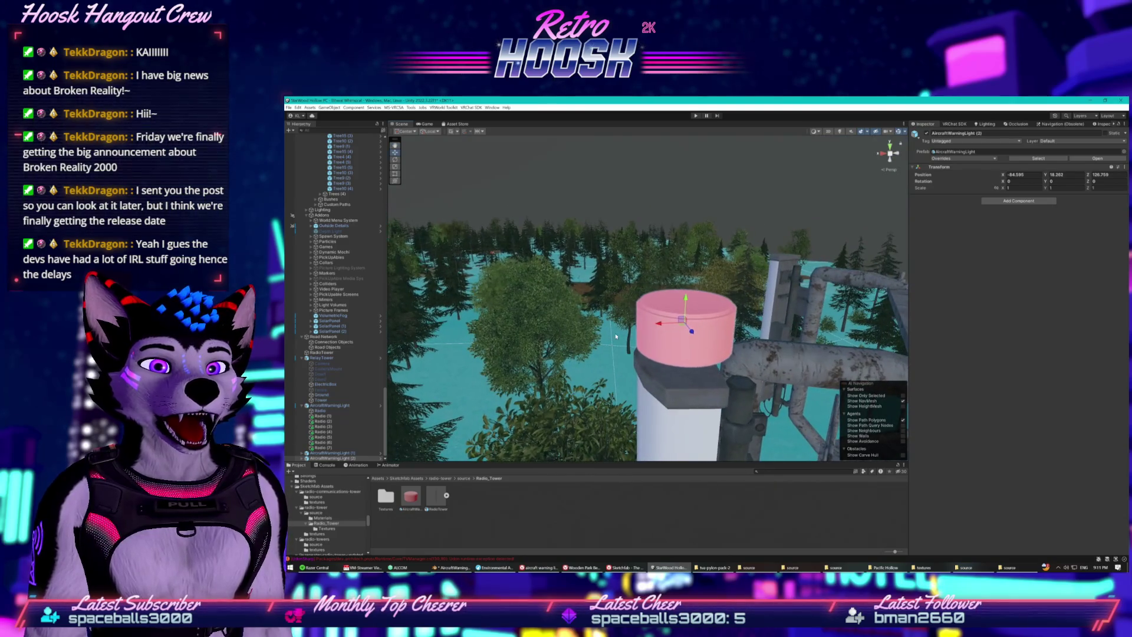
{"action": "left_click_drag", "start_coordinate": [663, 302], "coordinate": [739, 333]}
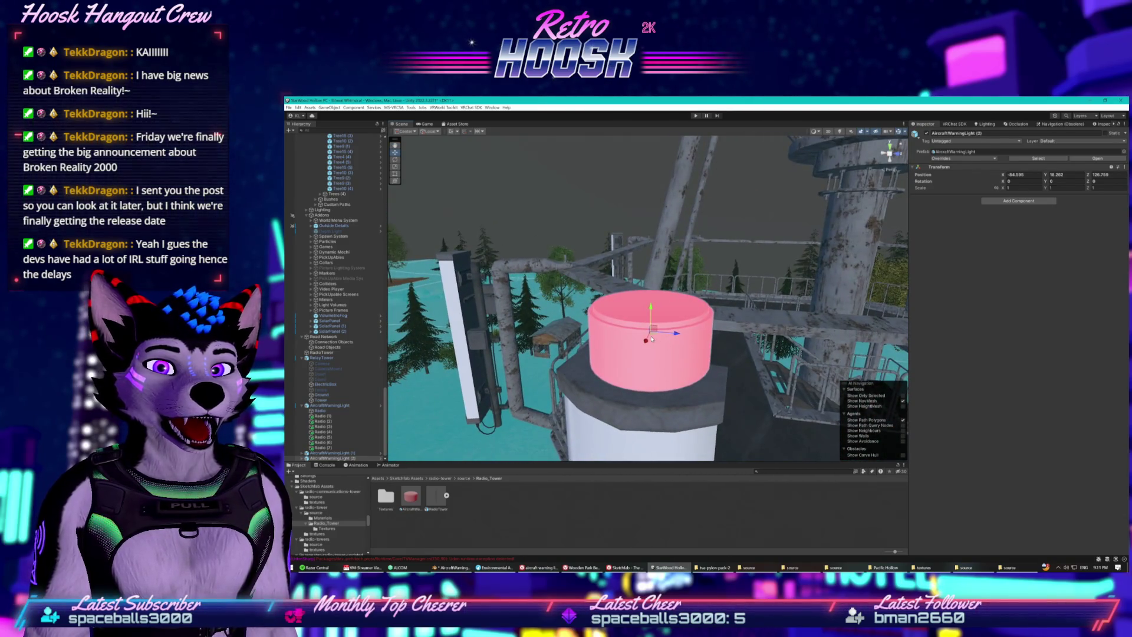
- Seat the copy atop the white side pole near X -84.598, Y 18.456, Z 135.73
{"action": "mouse_move", "coordinate": [652, 339]}
{"action": "left_mouse_down"}
{"action": "mouse_move", "coordinate": [389, 350]}
{"action": "mouse_move", "coordinate": [510, 371]}
{"action": "mouse_move", "coordinate": [702, 351]}
{"action": "mouse_move", "coordinate": [603, 379]}
{"action": "mouse_move", "coordinate": [639, 390]}
{"action": "left_mouse_up"}
{"action": "left_click_drag", "start_coordinate": [724, 382], "coordinate": [740, 351]}
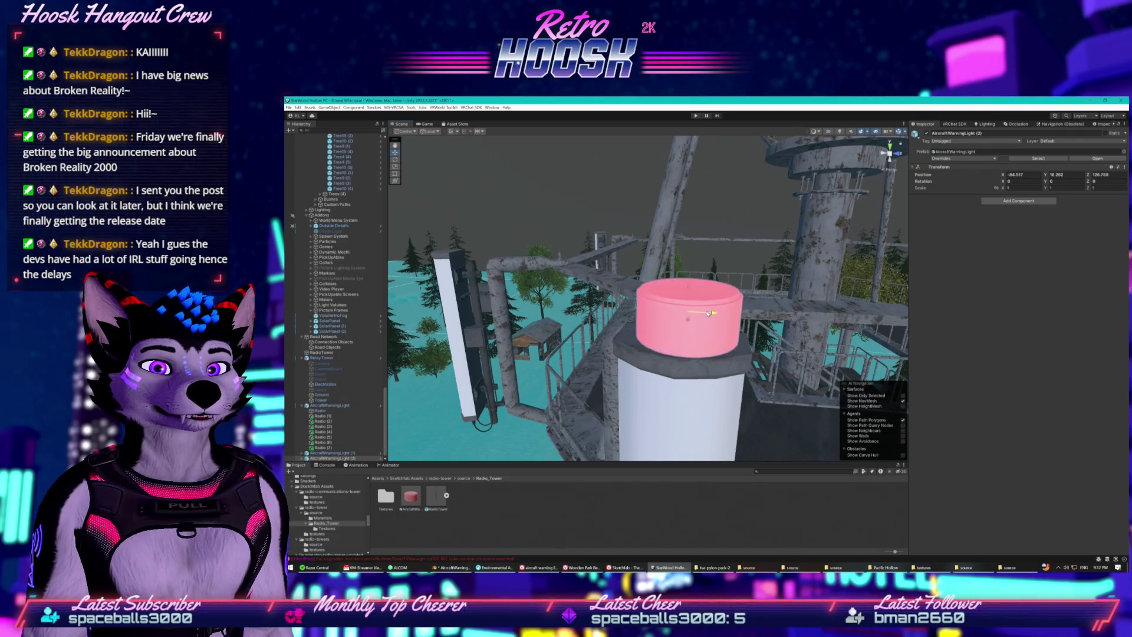
{"action": "mouse_move", "coordinate": [703, 312]}
{"action": "left_mouse_down"}
{"action": "mouse_move", "coordinate": [831, 315]}
{"action": "mouse_move", "coordinate": [725, 188]}
{"action": "mouse_move", "coordinate": [740, 218]}
{"action": "mouse_move", "coordinate": [615, 266]}
{"action": "mouse_move", "coordinate": [670, 246]}
{"action": "mouse_move", "coordinate": [501, 203]}
{"action": "left_mouse_up"}
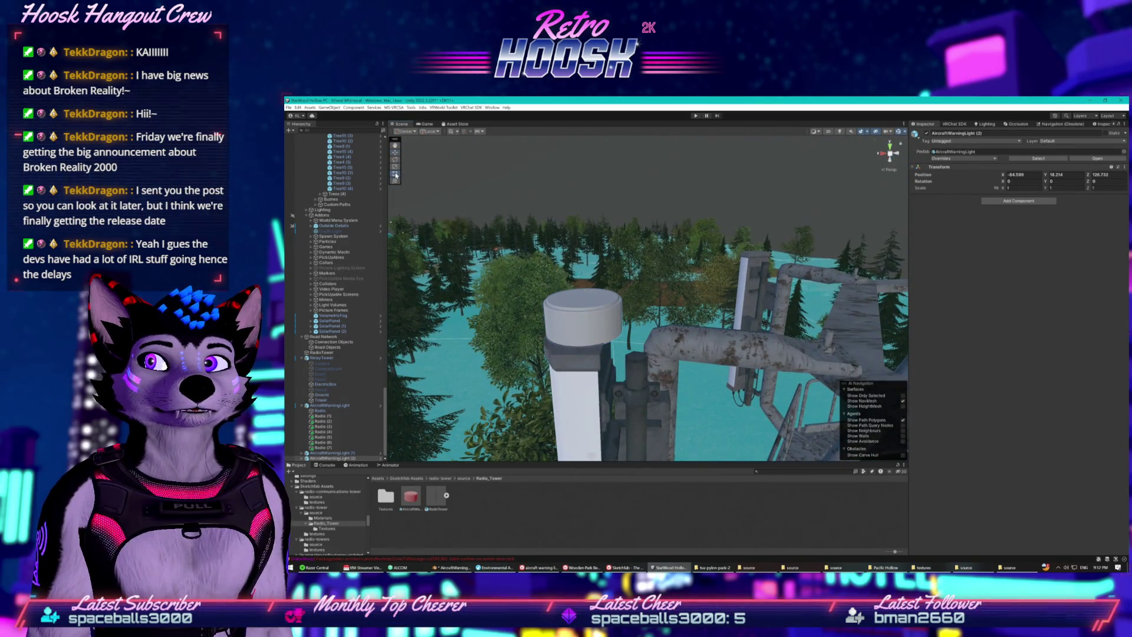
{"action": "mouse_move", "coordinate": [583, 315]}
{"action": "left_mouse_down"}
{"action": "mouse_move", "coordinate": [712, 306]}
{"action": "mouse_move", "coordinate": [571, 327]}
{"action": "left_mouse_up"}
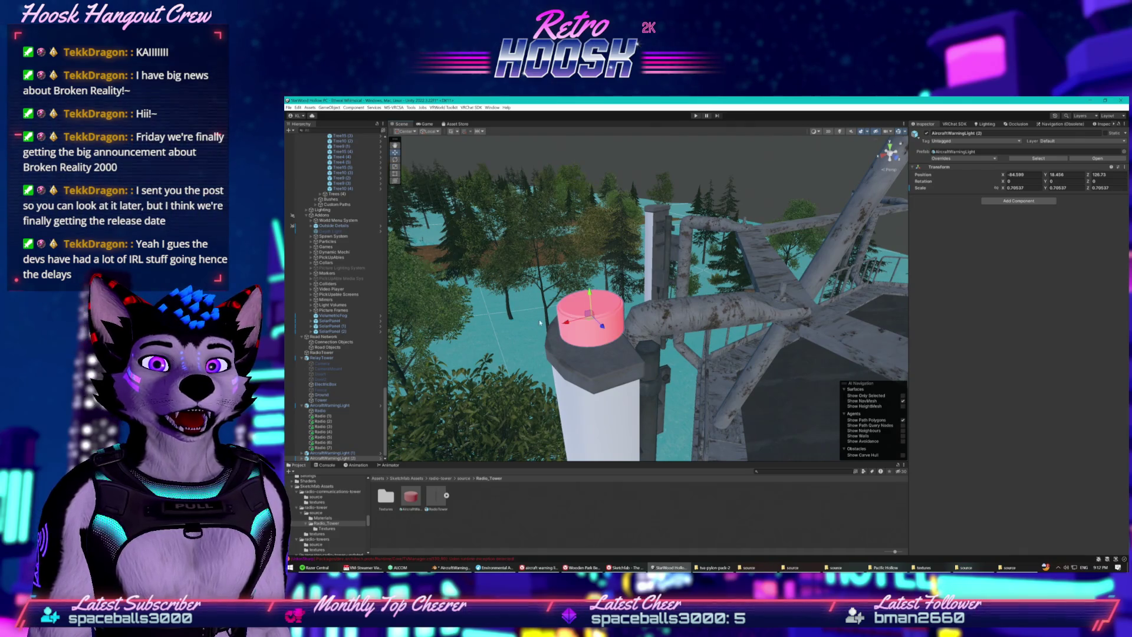
{"action": "left_click_drag", "start_coordinate": [568, 323], "coordinate": [687, 319]}
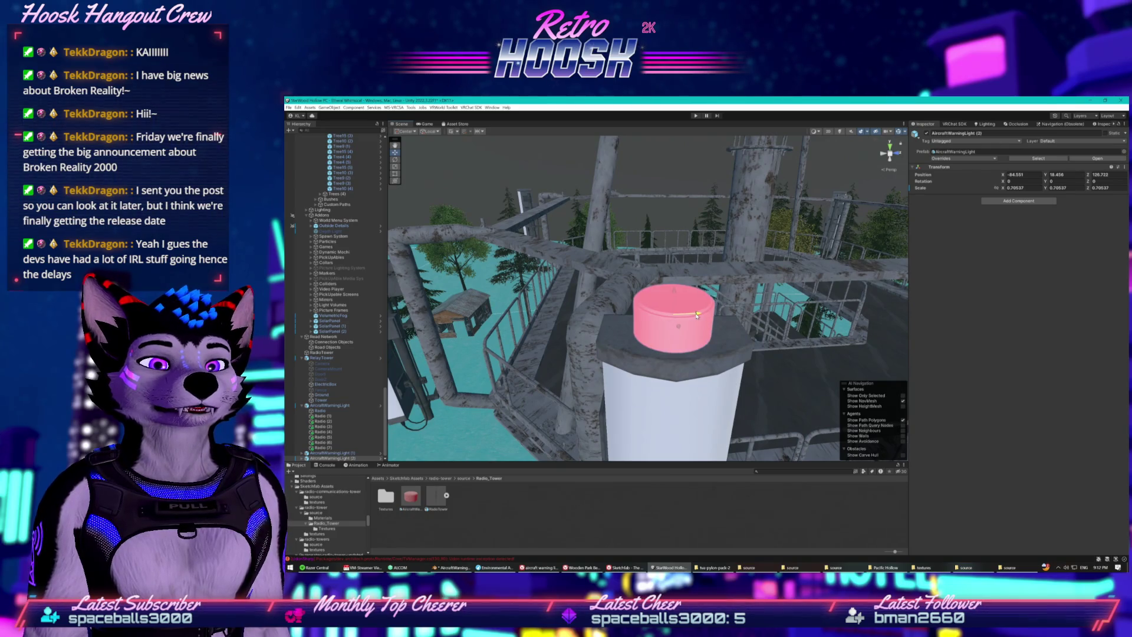
{"action": "mouse_move", "coordinate": [680, 329]}
{"action": "left_mouse_down"}
{"action": "mouse_move", "coordinate": [736, 356]}
{"action": "mouse_move", "coordinate": [696, 336]}
{"action": "mouse_move", "coordinate": [708, 261]}
{"action": "mouse_move", "coordinate": [635, 375]}
{"action": "left_mouse_up"}
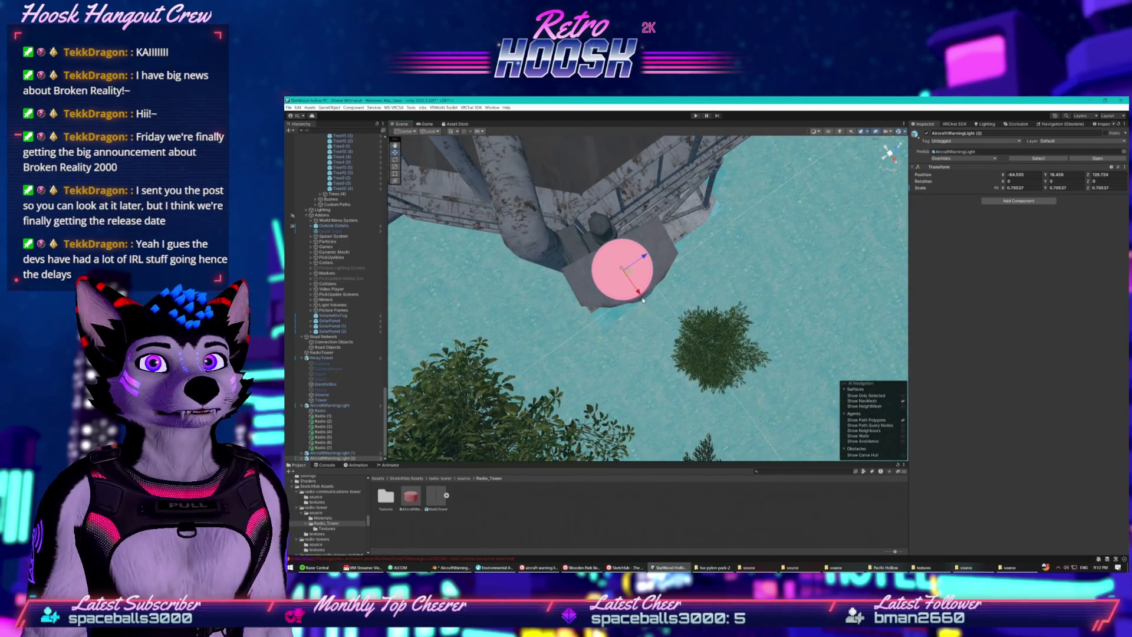
{"action": "left_click_drag", "start_coordinate": [637, 291], "coordinate": [636, 290]}
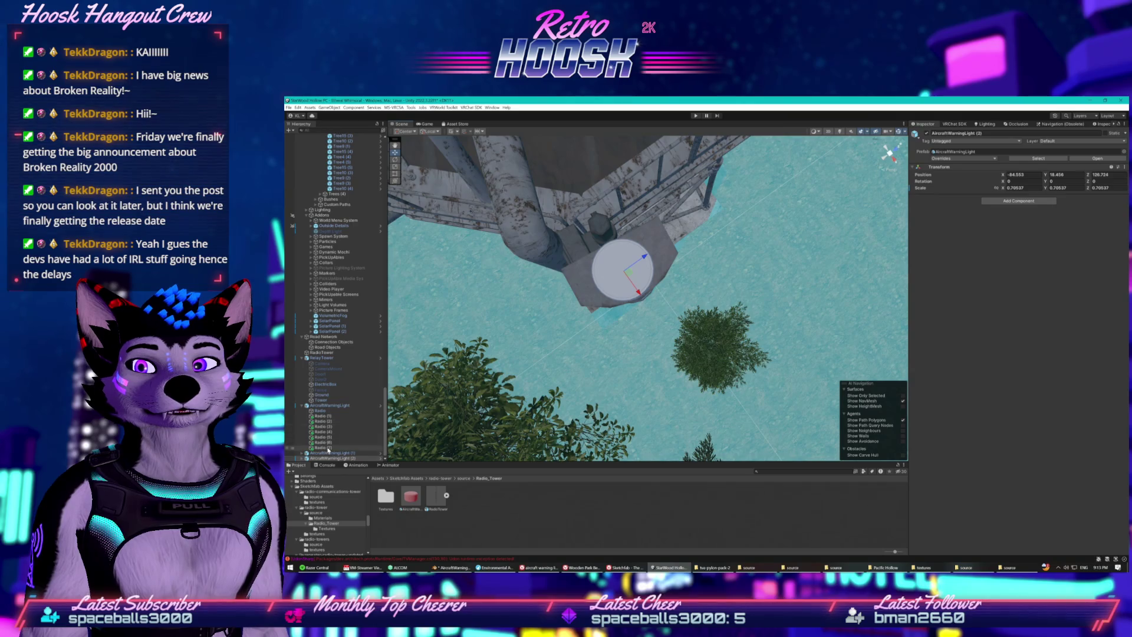
{"action": "left_click", "coordinate": [323, 415]}
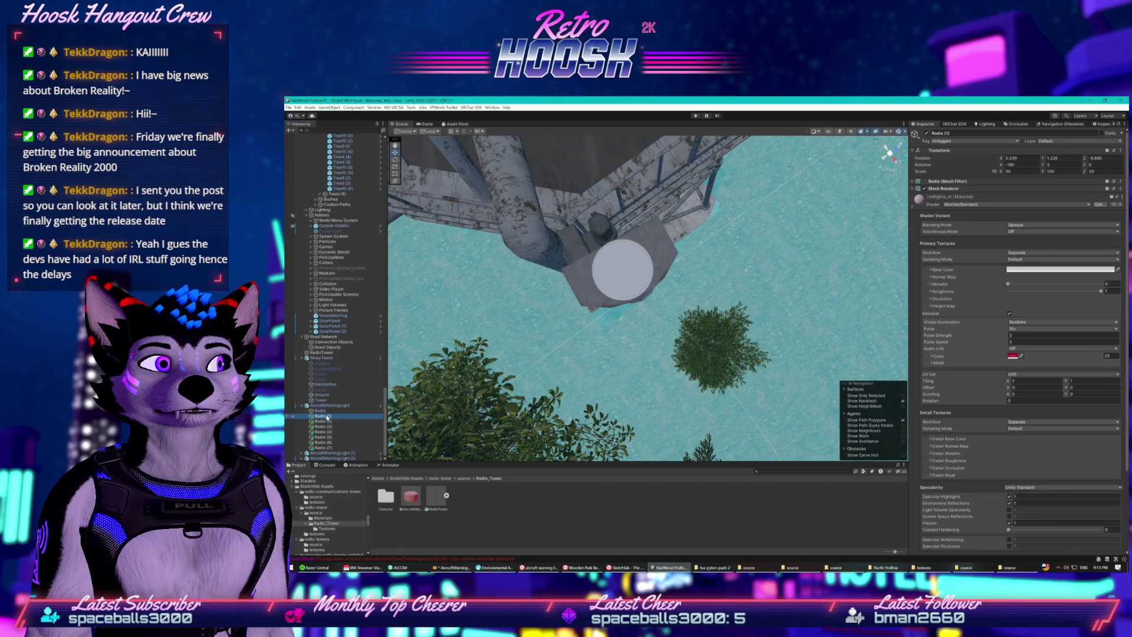
{"action": "scroll", "coordinate": [449, 368], "scroll_direction": "down", "scroll_amount": 10}
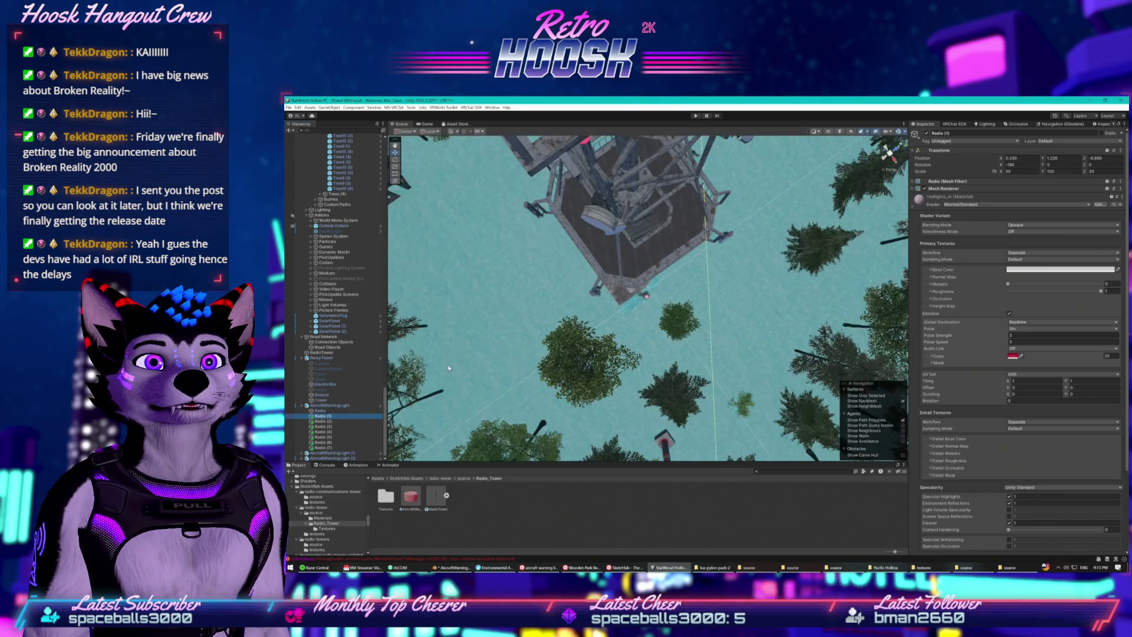
{"action": "scroll", "coordinate": [452, 351], "scroll_direction": "up", "scroll_amount": 5}
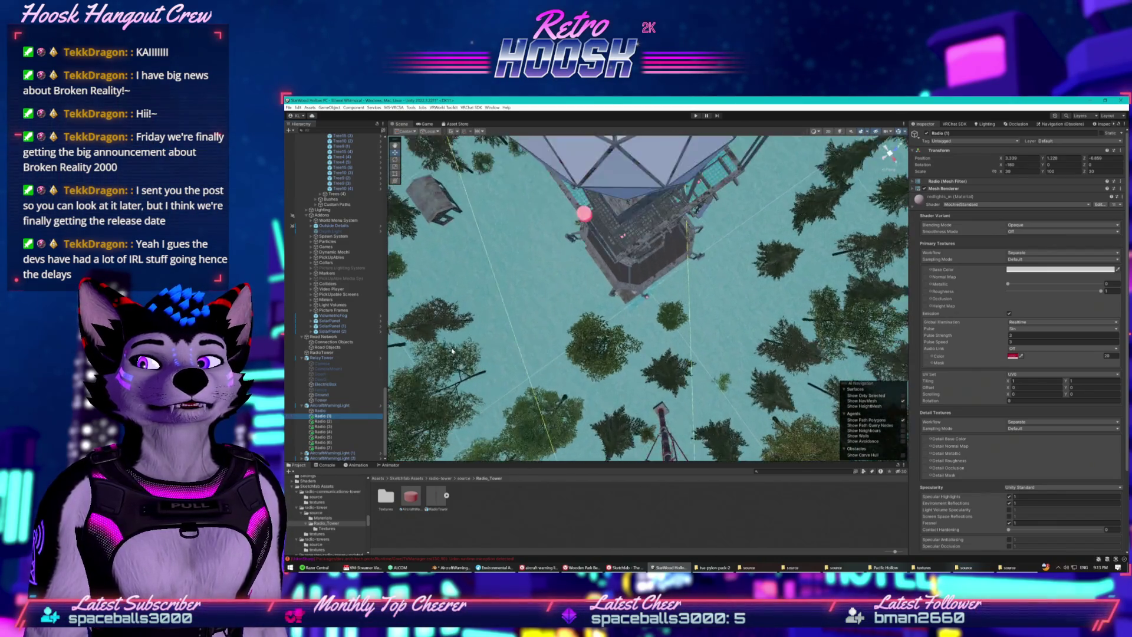
{"action": "scroll", "coordinate": [452, 351], "scroll_direction": "up", "scroll_amount": 3}
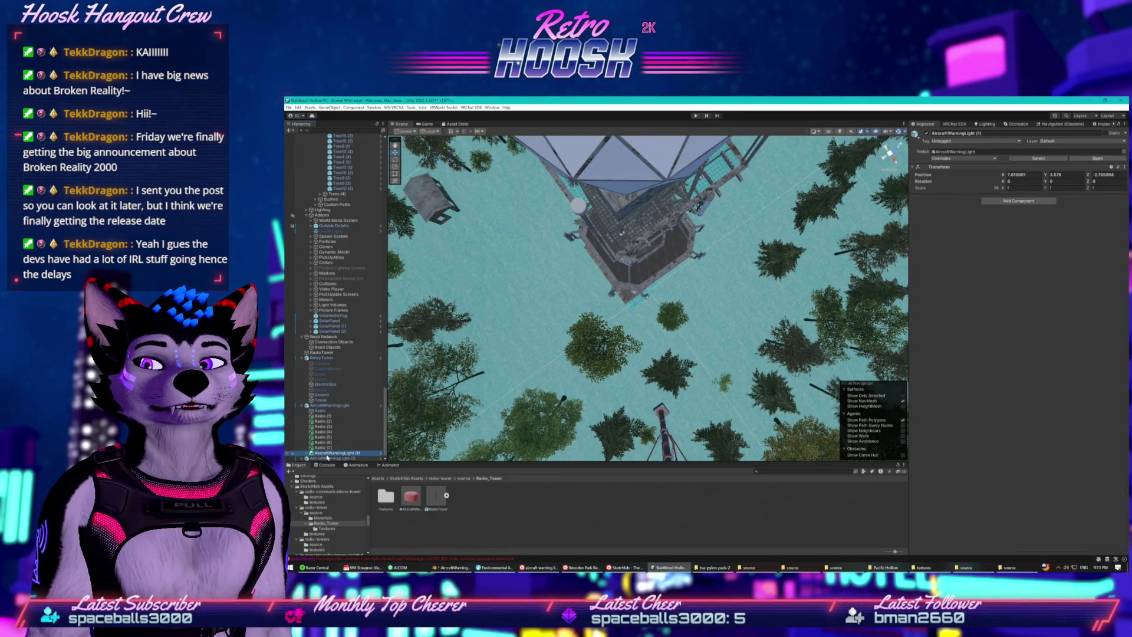
{"action": "key", "text": "f"}
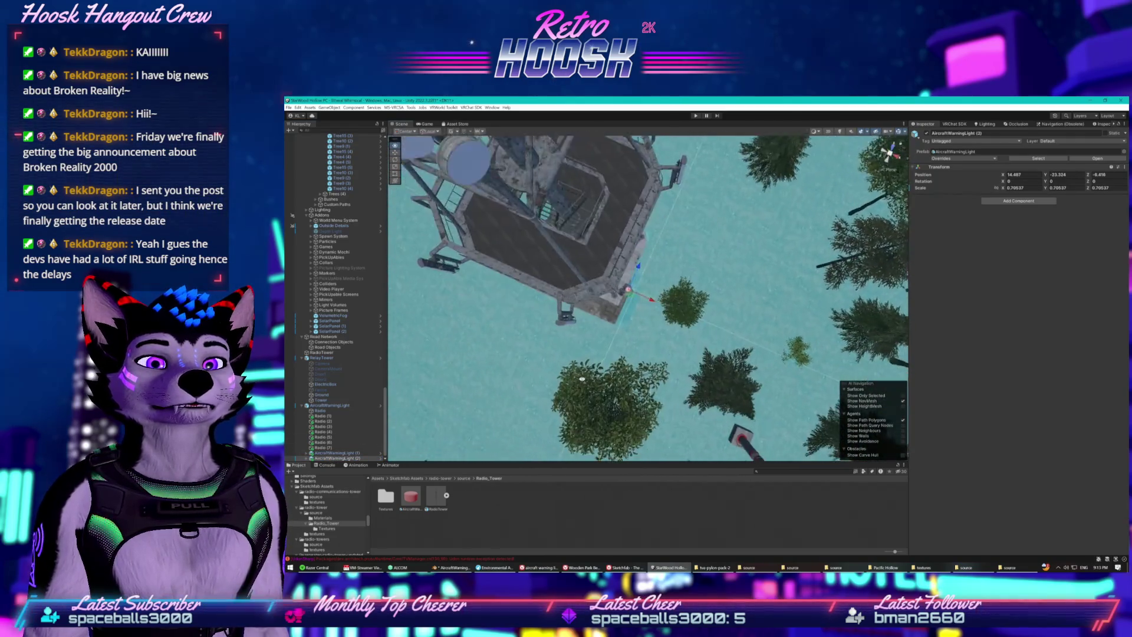
{"action": "left_click_drag", "start_coordinate": [531, 294], "coordinate": [631, 258]}
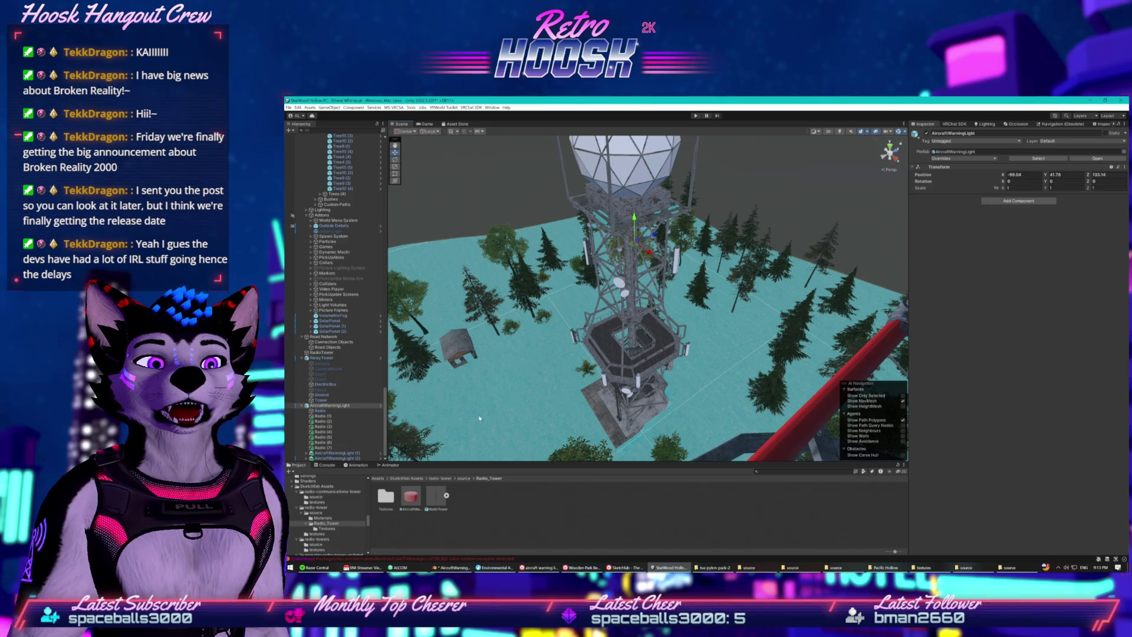
{"action": "left_click_drag", "start_coordinate": [585, 395], "coordinate": [581, 402]}
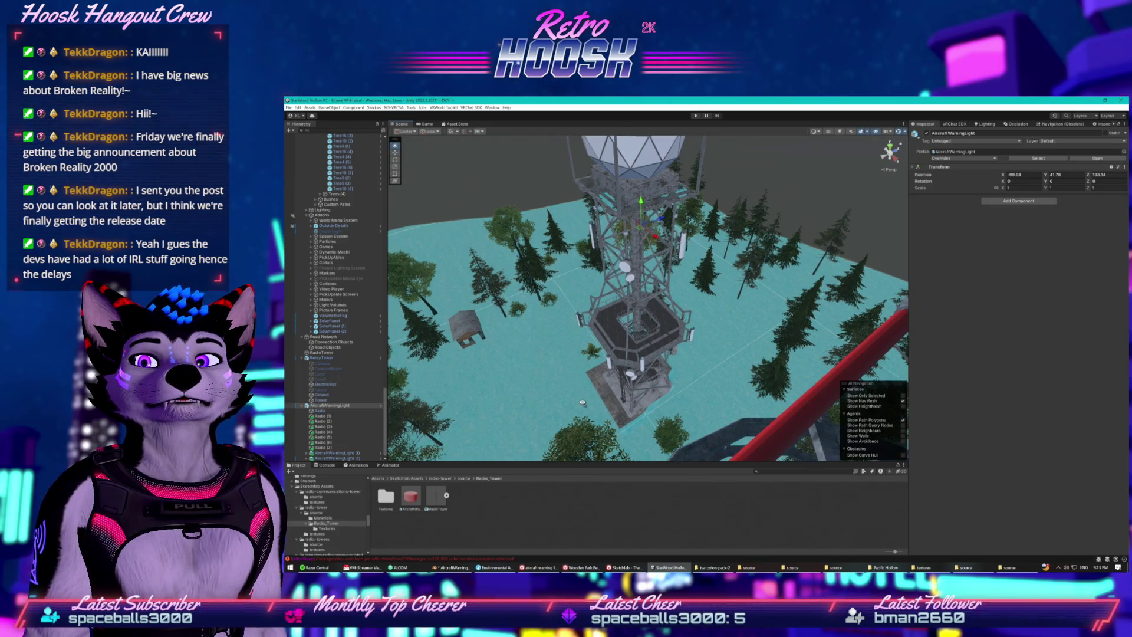
{"action": "mouse_move", "coordinate": [586, 361]}
{"action": "left_mouse_down"}
{"action": "mouse_move", "coordinate": [577, 429]}
{"action": "mouse_move", "coordinate": [601, 384]}
{"action": "left_mouse_up"}
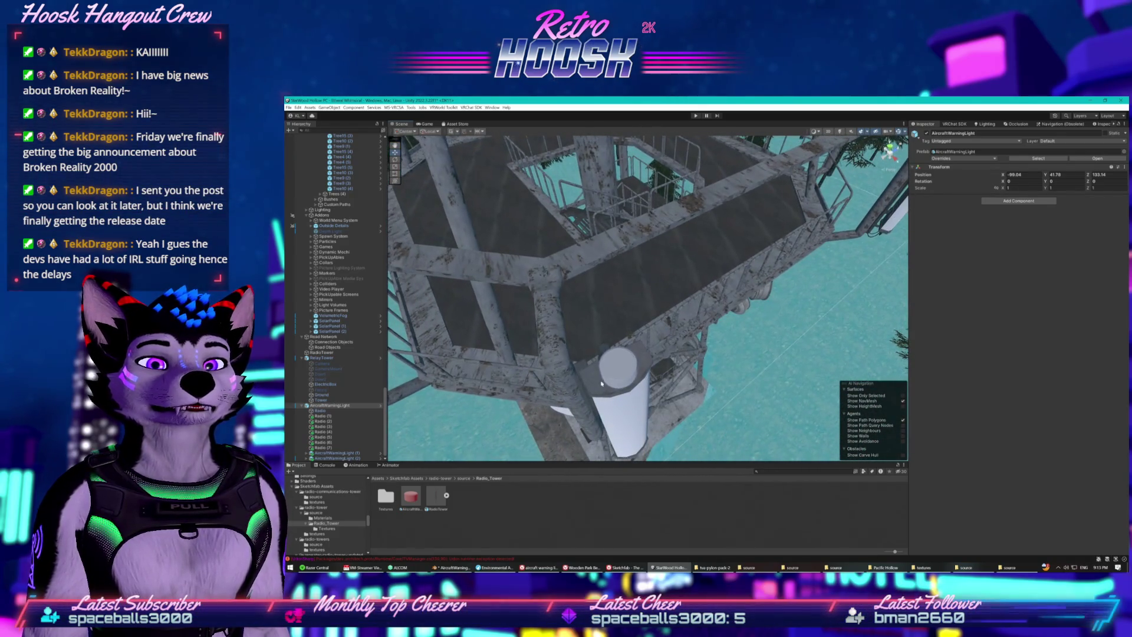
- Select the Radio warning light and nudge it slightly along Z
{"action": "left_click", "coordinate": [628, 370]}
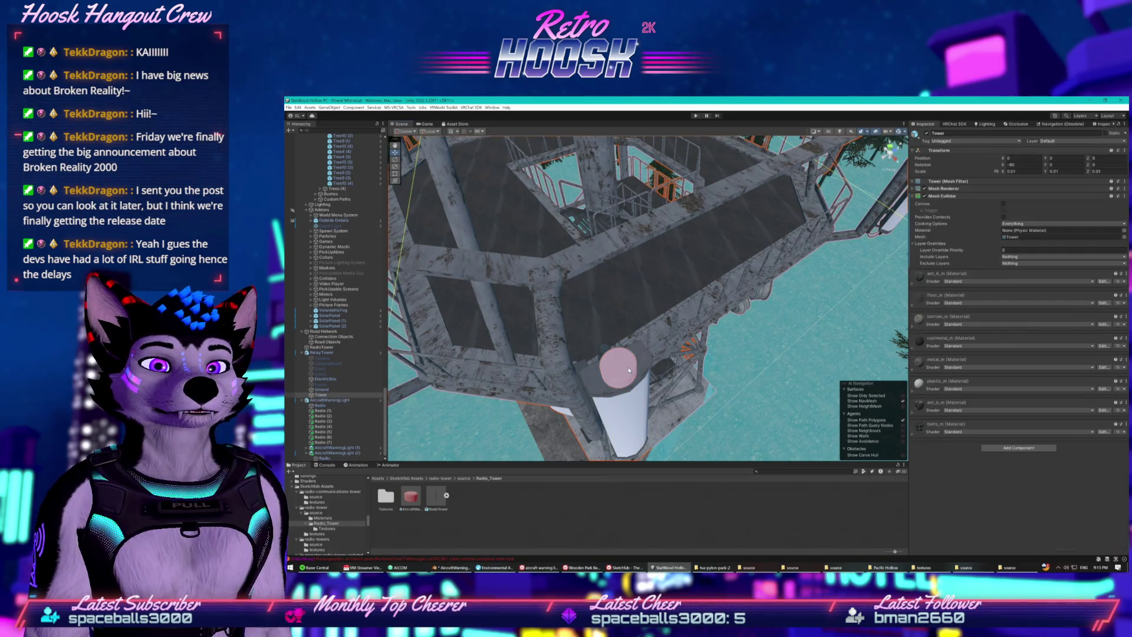
{"action": "left_click", "coordinate": [628, 370]}
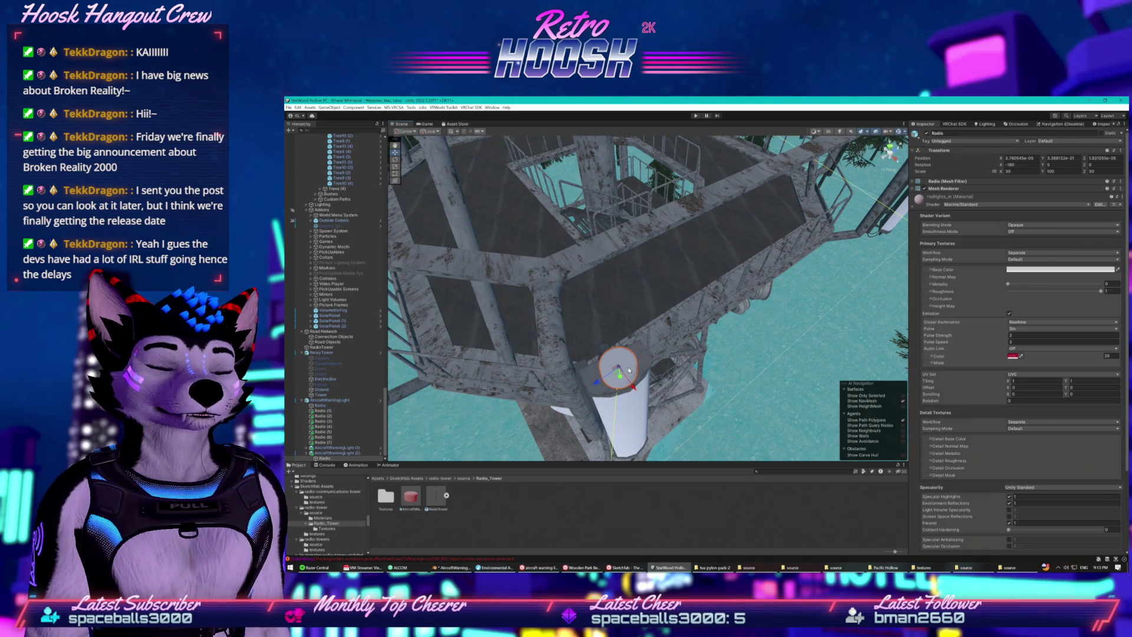
{"action": "left_click_drag", "start_coordinate": [604, 377], "coordinate": [597, 383]}
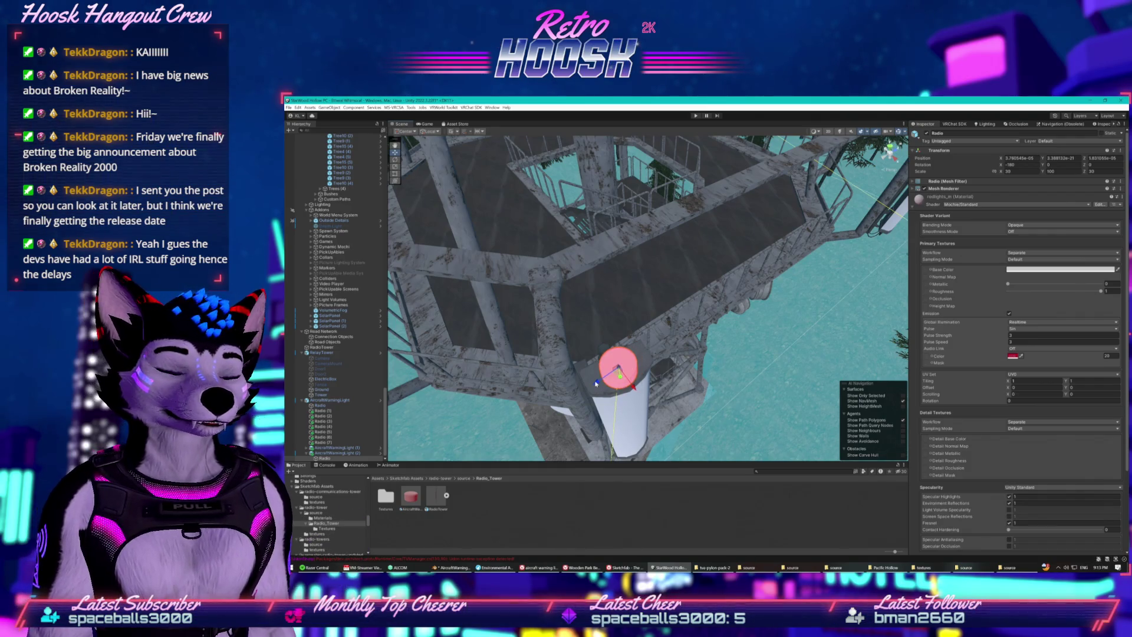
- Duplicate it as Radio (1) and slide it along Z onto another pole top
{"action": "key", "text": "ctrl+d"}
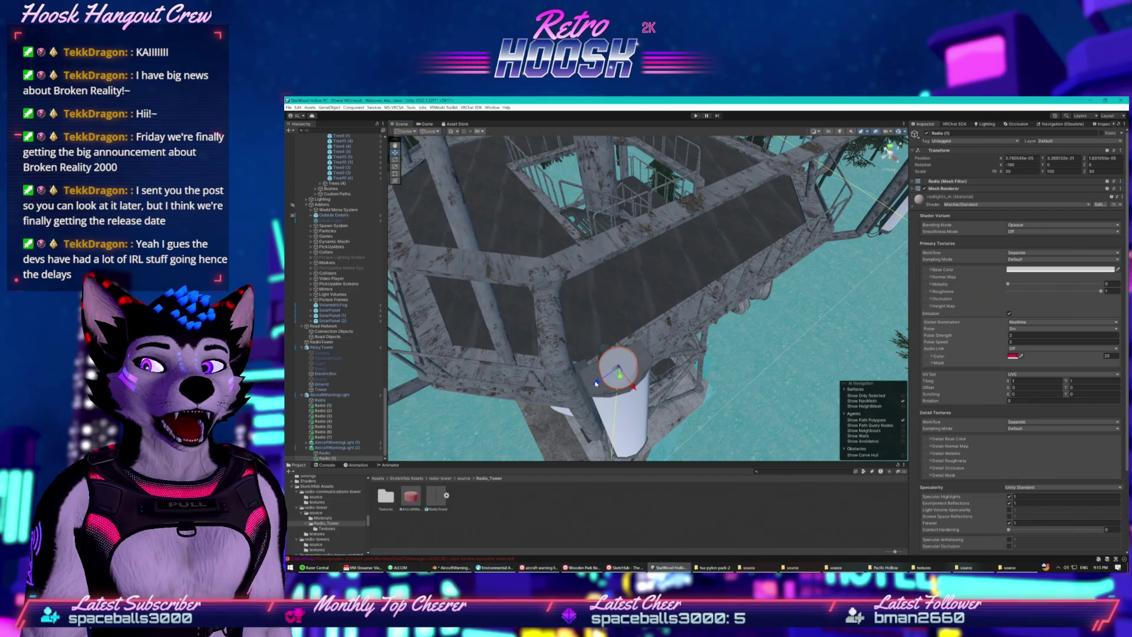
{"action": "mouse_move", "coordinate": [597, 383]}
{"action": "left_mouse_down"}
{"action": "mouse_move", "coordinate": [819, 236]}
{"action": "mouse_move", "coordinate": [797, 233]}
{"action": "mouse_move", "coordinate": [595, 368]}
{"action": "mouse_move", "coordinate": [650, 321]}
{"action": "left_mouse_up"}
{"action": "mouse_move", "coordinate": [773, 236]}
{"action": "left_mouse_down"}
{"action": "mouse_move", "coordinate": [784, 198]}
{"action": "mouse_move", "coordinate": [707, 254]}
{"action": "left_mouse_up"}
{"action": "mouse_move", "coordinate": [658, 297]}
{"action": "left_mouse_down"}
{"action": "mouse_move", "coordinate": [735, 334]}
{"action": "mouse_move", "coordinate": [600, 362]}
{"action": "mouse_move", "coordinate": [629, 370]}
{"action": "mouse_move", "coordinate": [540, 362]}
{"action": "mouse_move", "coordinate": [568, 322]}
{"action": "mouse_move", "coordinate": [673, 339]}
{"action": "mouse_move", "coordinate": [652, 324]}
{"action": "mouse_move", "coordinate": [690, 323]}
{"action": "mouse_move", "coordinate": [649, 321]}
{"action": "left_mouse_up"}
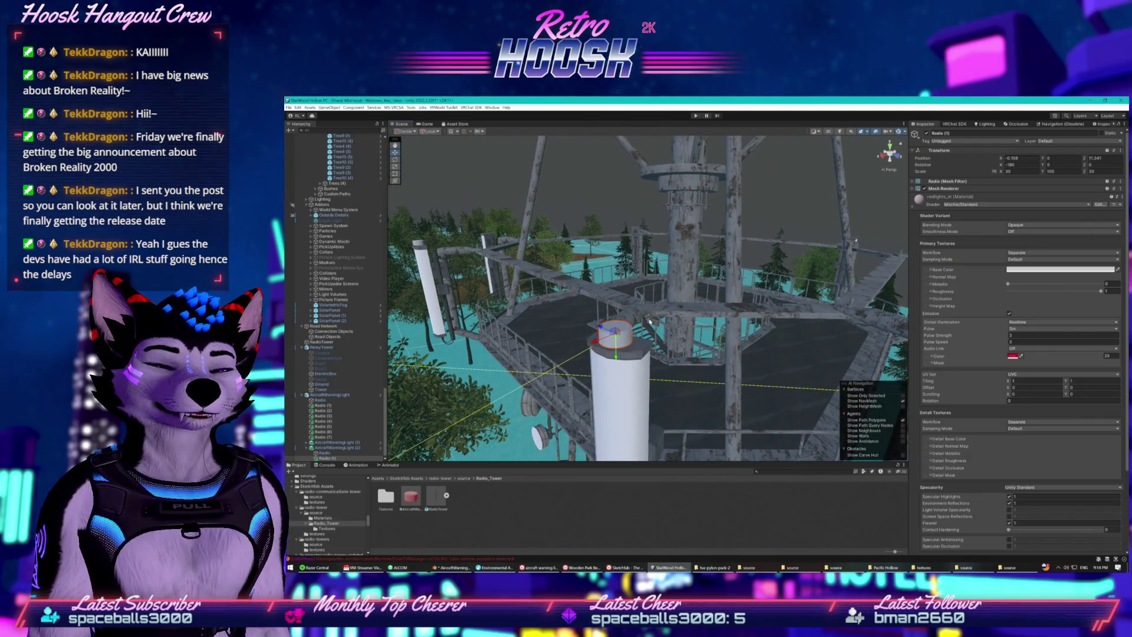
- Duplicate the light as Radio (2) and carry it to the far railing
{"action": "key", "text": "ctrl+d"}
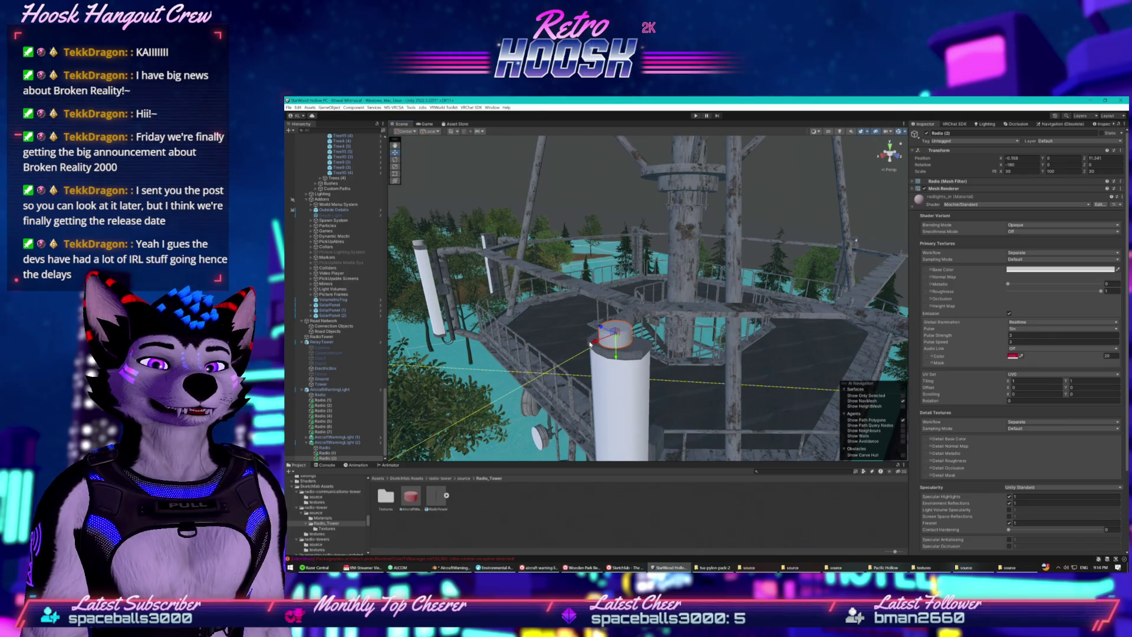
{"action": "left_click_drag", "start_coordinate": [623, 322], "coordinate": [642, 311]}
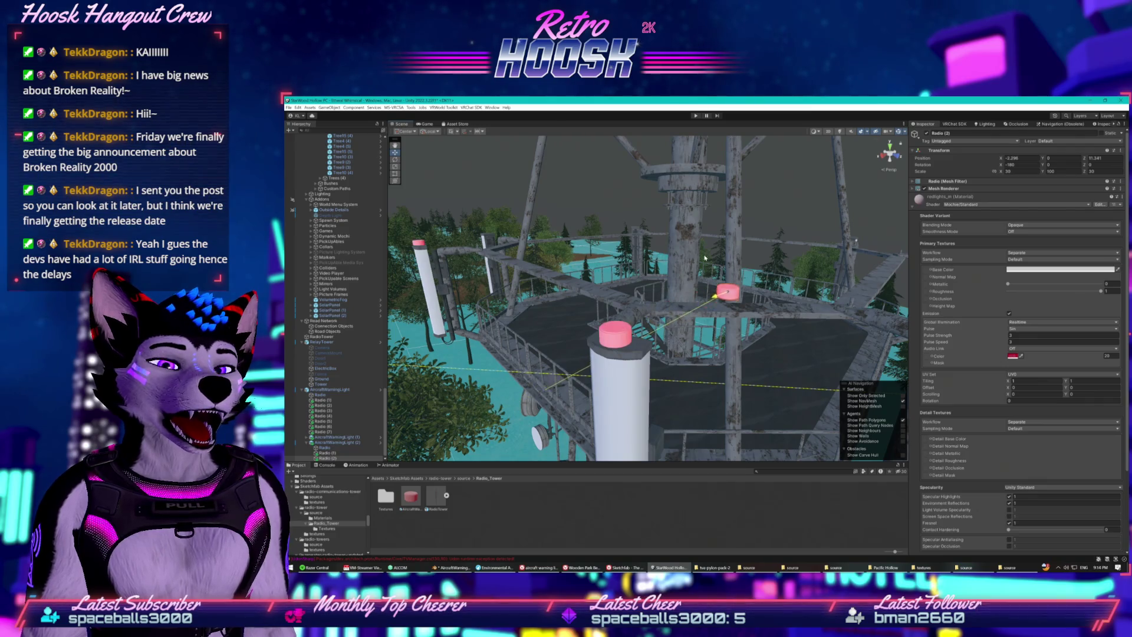
{"action": "mouse_move", "coordinate": [778, 273]}
{"action": "left_mouse_down"}
{"action": "mouse_move", "coordinate": [848, 255]}
{"action": "mouse_move", "coordinate": [864, 217]}
{"action": "mouse_move", "coordinate": [825, 299]}
{"action": "mouse_move", "coordinate": [738, 289]}
{"action": "mouse_move", "coordinate": [708, 334]}
{"action": "mouse_move", "coordinate": [610, 362]}
{"action": "mouse_move", "coordinate": [581, 386]}
{"action": "mouse_move", "coordinate": [557, 353]}
{"action": "mouse_move", "coordinate": [645, 293]}
{"action": "mouse_move", "coordinate": [619, 292]}
{"action": "left_mouse_up"}
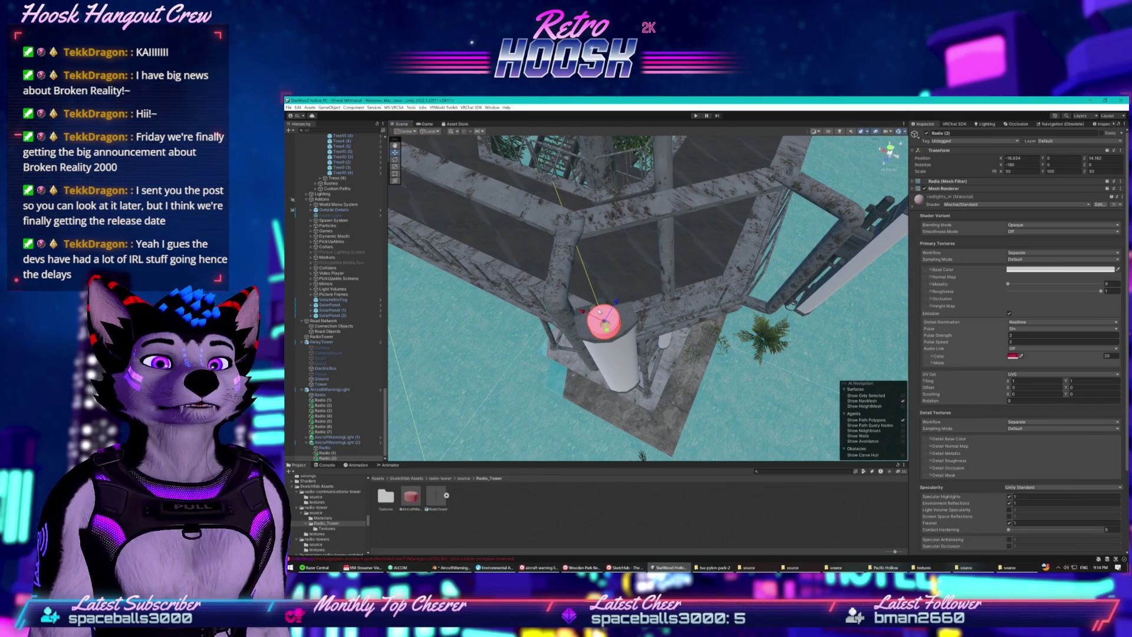
{"action": "mouse_move", "coordinate": [585, 314]}
{"action": "left_mouse_down"}
{"action": "mouse_move", "coordinate": [712, 373]}
{"action": "mouse_move", "coordinate": [720, 321]}
{"action": "left_mouse_up"}
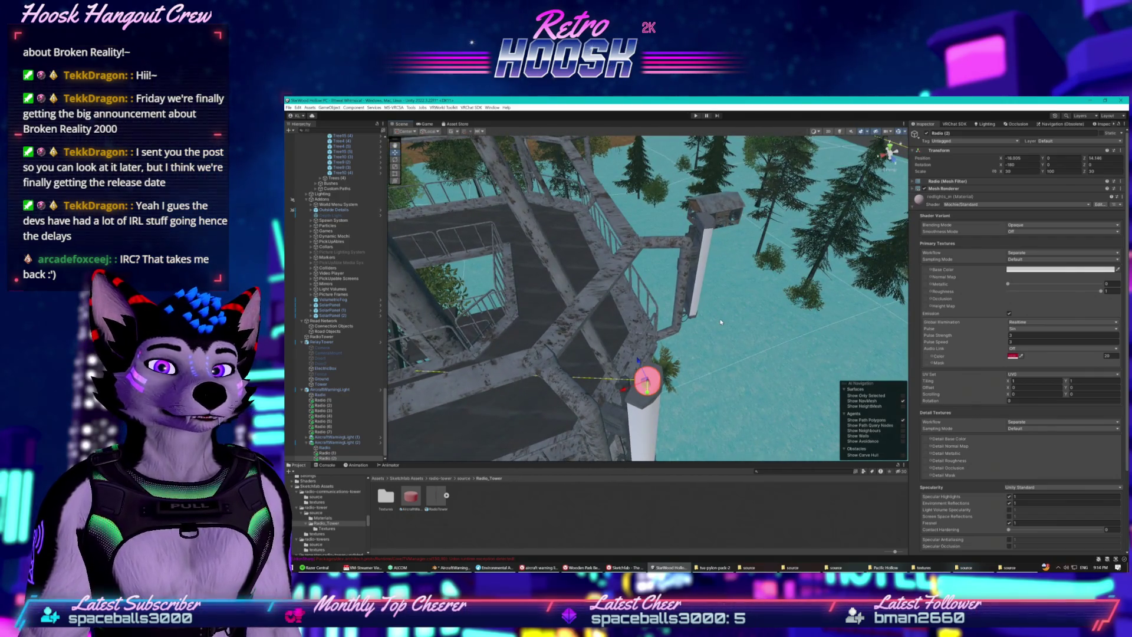
- Move Radio (3) along X and seat it on the second white pole top
{"action": "left_click", "coordinate": [624, 390]}
{"action": "mouse_move", "coordinate": [624, 390]}
{"action": "left_mouse_down"}
{"action": "mouse_move", "coordinate": [744, 320]}
{"action": "mouse_move", "coordinate": [692, 230]}
{"action": "mouse_move", "coordinate": [686, 174]}
{"action": "mouse_move", "coordinate": [439, 208]}
{"action": "left_mouse_up"}
{"action": "key", "text": "f"}
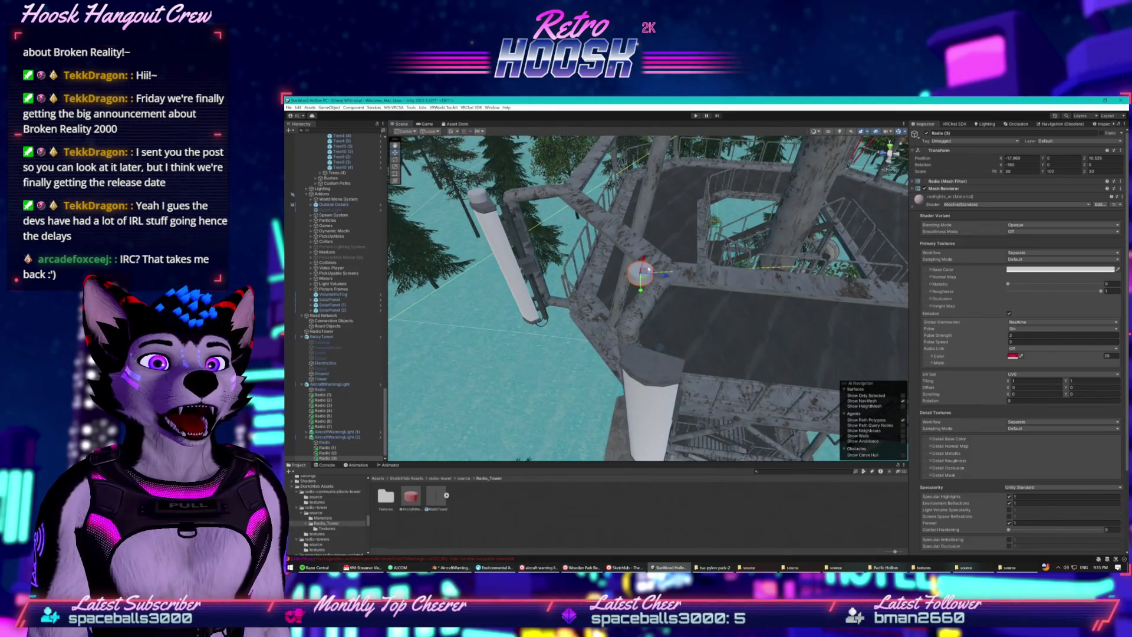
{"action": "mouse_move", "coordinate": [644, 261]}
{"action": "left_mouse_down"}
{"action": "mouse_move", "coordinate": [608, 327]}
{"action": "mouse_move", "coordinate": [681, 356]}
{"action": "left_mouse_up"}
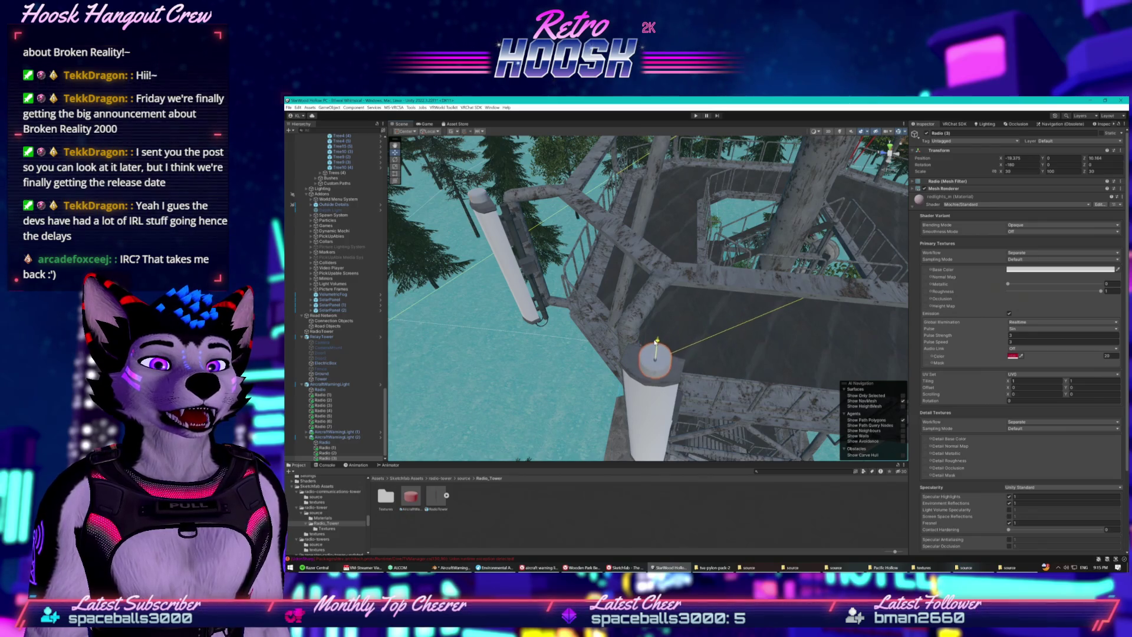
{"action": "mouse_move", "coordinate": [676, 365]}
{"action": "left_mouse_down"}
{"action": "mouse_move", "coordinate": [673, 352]}
{"action": "mouse_move", "coordinate": [676, 365]}
{"action": "left_mouse_up"}
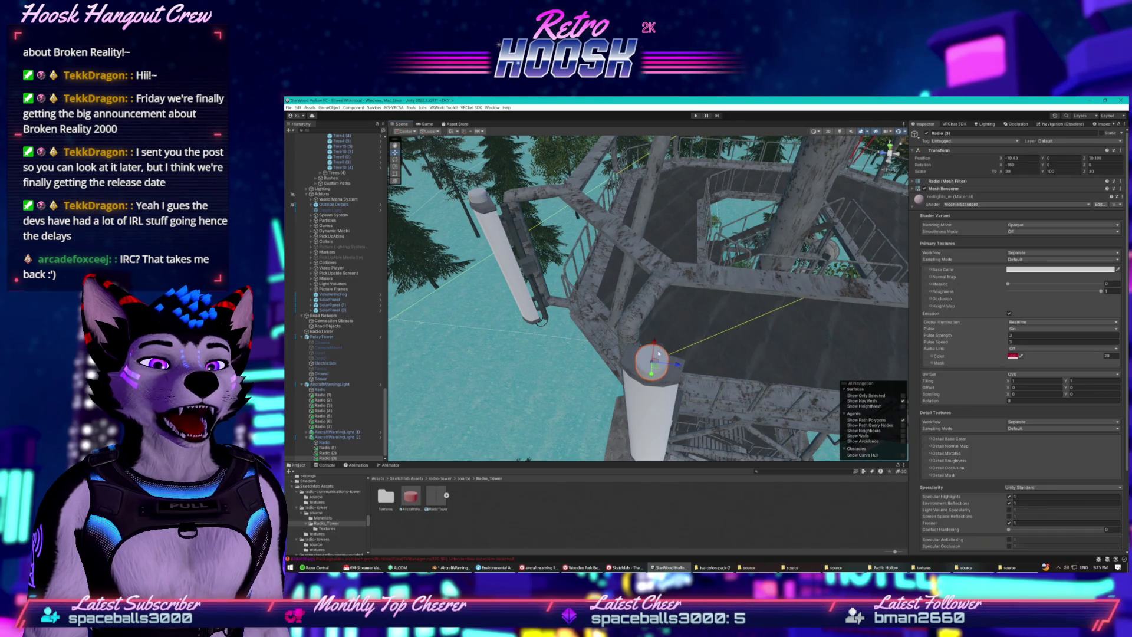
{"action": "mouse_move", "coordinate": [661, 338]}
{"action": "left_mouse_down"}
{"action": "mouse_move", "coordinate": [783, 288]}
{"action": "mouse_move", "coordinate": [729, 301]}
{"action": "left_mouse_up"}
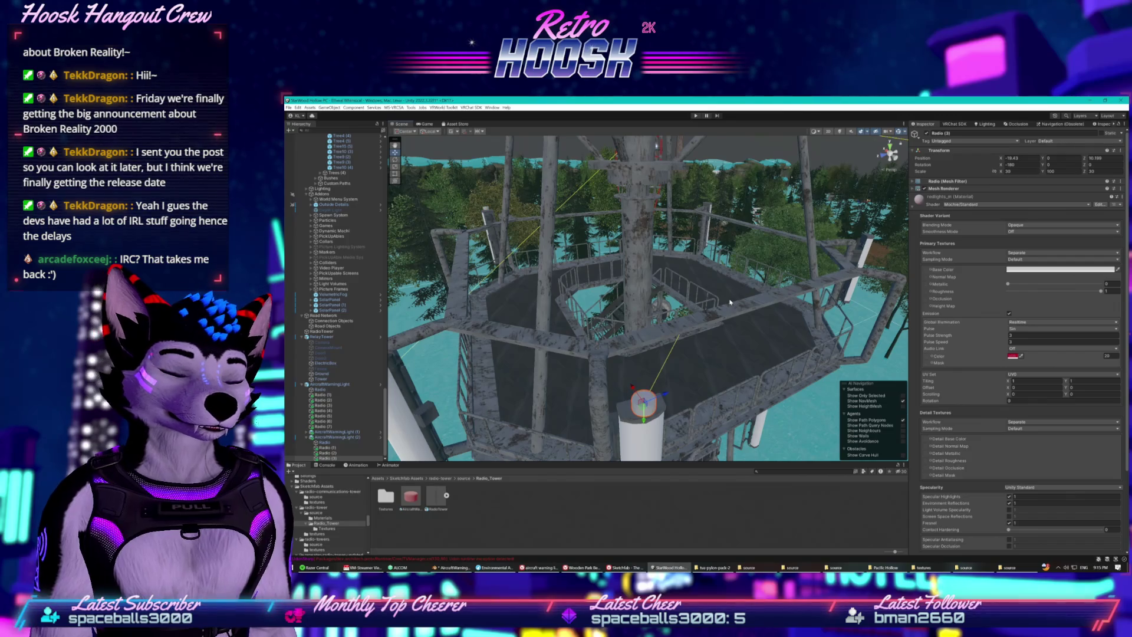
- Duplicate the light as Radio (4) and move it to the platform's right side
{"action": "key", "text": "ctrl+d"}
{"action": "left_click_drag", "start_coordinate": [666, 394], "coordinate": [798, 318]}
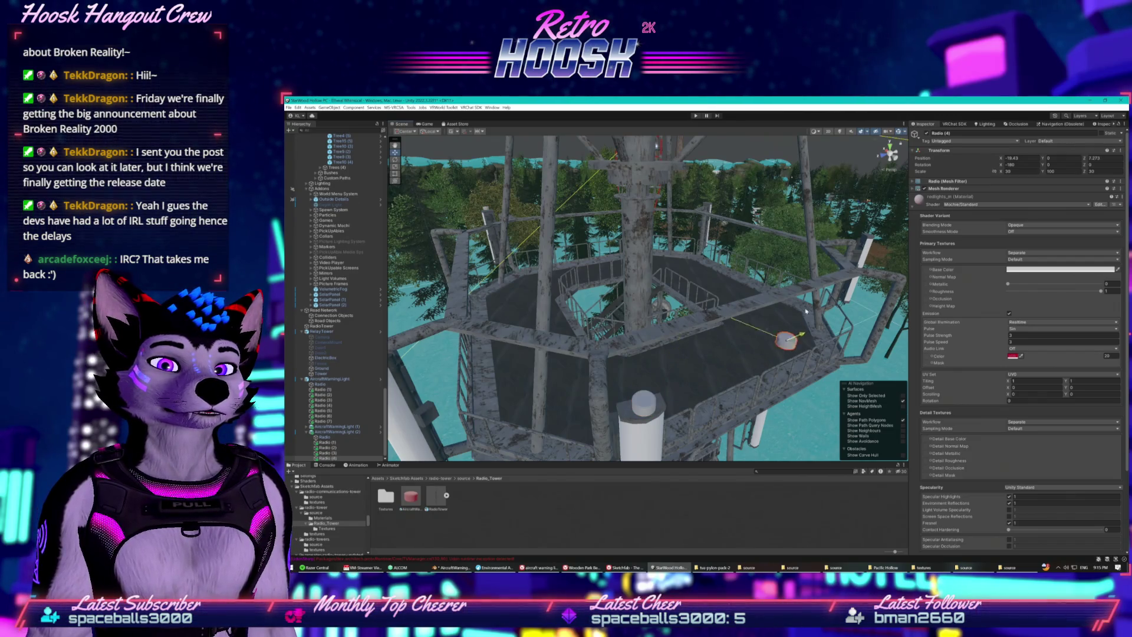
{"action": "left_click_drag", "start_coordinate": [863, 272], "coordinate": [705, 370]}
{"action": "mouse_move", "coordinate": [817, 301]}
{"action": "left_mouse_down"}
{"action": "mouse_move", "coordinate": [739, 265]}
{"action": "mouse_move", "coordinate": [725, 327]}
{"action": "left_mouse_up"}
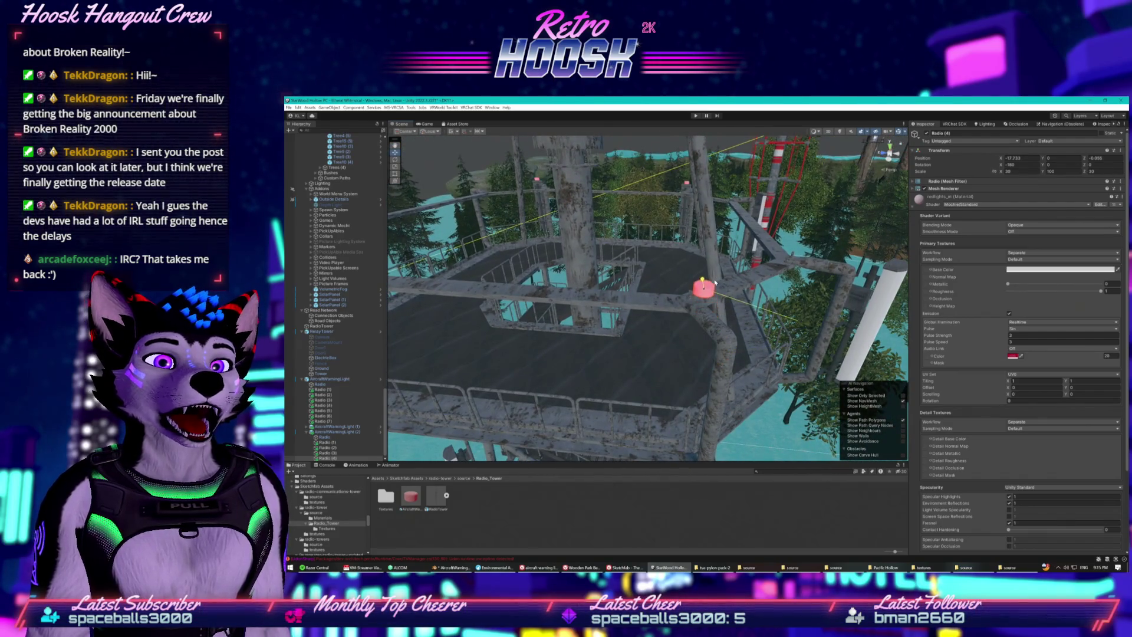
{"action": "mouse_move", "coordinate": [819, 304]}
{"action": "left_mouse_down"}
{"action": "mouse_move", "coordinate": [872, 253]}
{"action": "mouse_move", "coordinate": [864, 257]}
{"action": "left_mouse_up"}
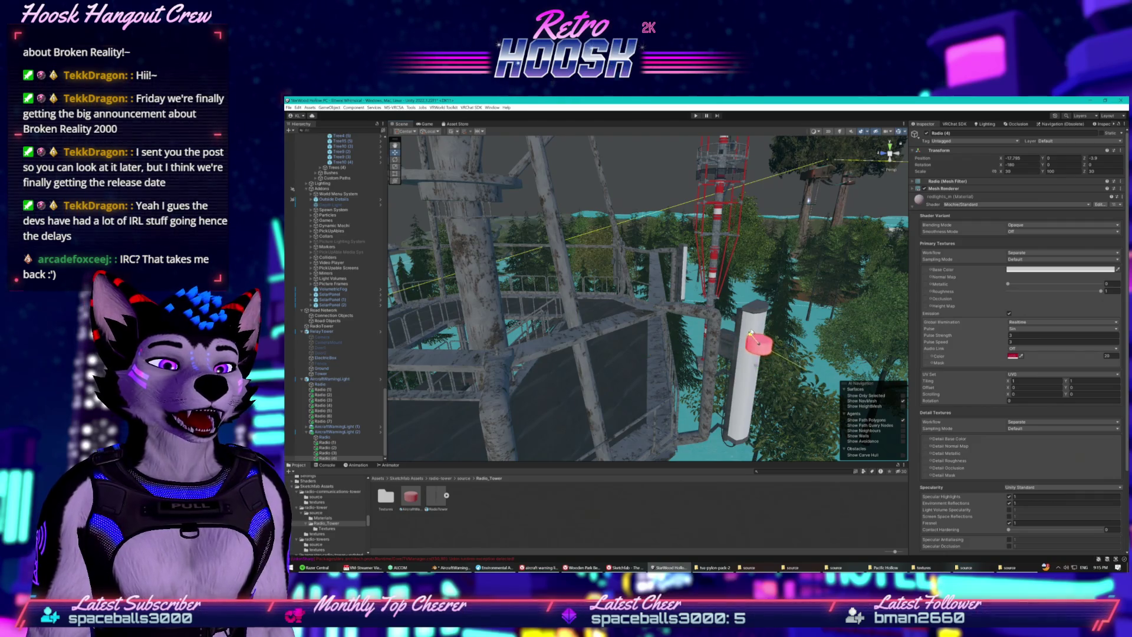
{"action": "mouse_move", "coordinate": [737, 293]}
{"action": "left_mouse_down"}
{"action": "mouse_move", "coordinate": [671, 342]}
{"action": "mouse_move", "coordinate": [695, 338]}
{"action": "mouse_move", "coordinate": [710, 323]}
{"action": "mouse_move", "coordinate": [685, 340]}
{"action": "mouse_move", "coordinate": [660, 322]}
{"action": "mouse_move", "coordinate": [682, 335]}
{"action": "left_mouse_up"}
{"action": "scroll", "coordinate": [683, 333], "scroll_direction": "up", "scroll_amount": 4}
{"action": "scroll", "coordinate": [648, 335], "scroll_direction": "up", "scroll_amount": 4}
{"action": "scroll", "coordinate": [610, 335], "scroll_direction": "down", "scroll_amount": 5}
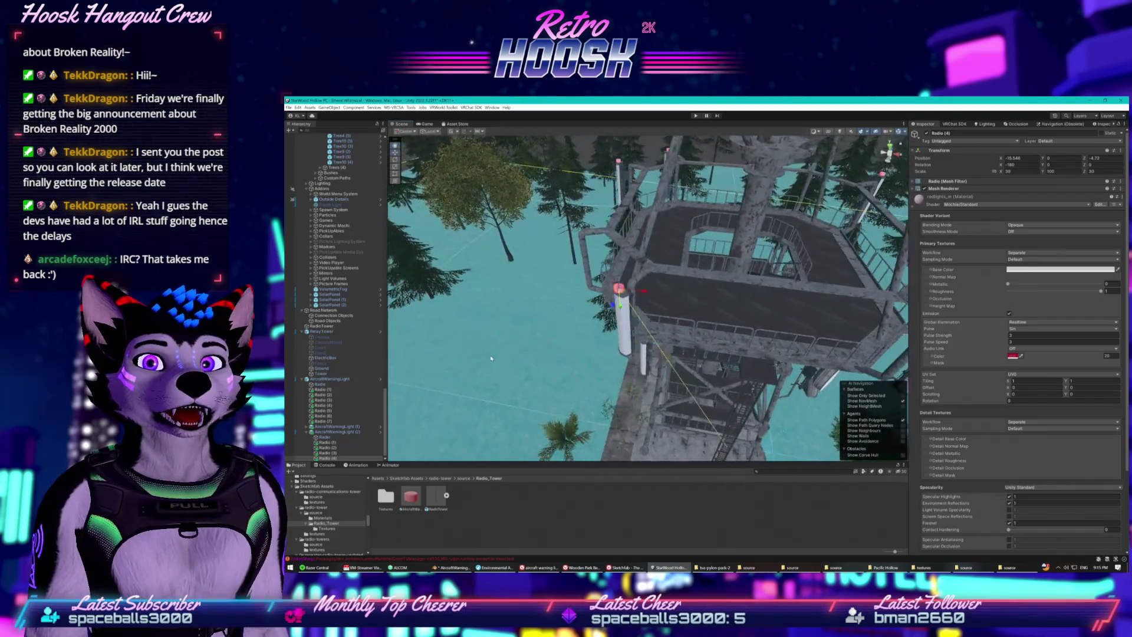
- Duplicate it as Radio (5) and move it along X onto another pole
{"action": "key", "text": "ctrl+d"}
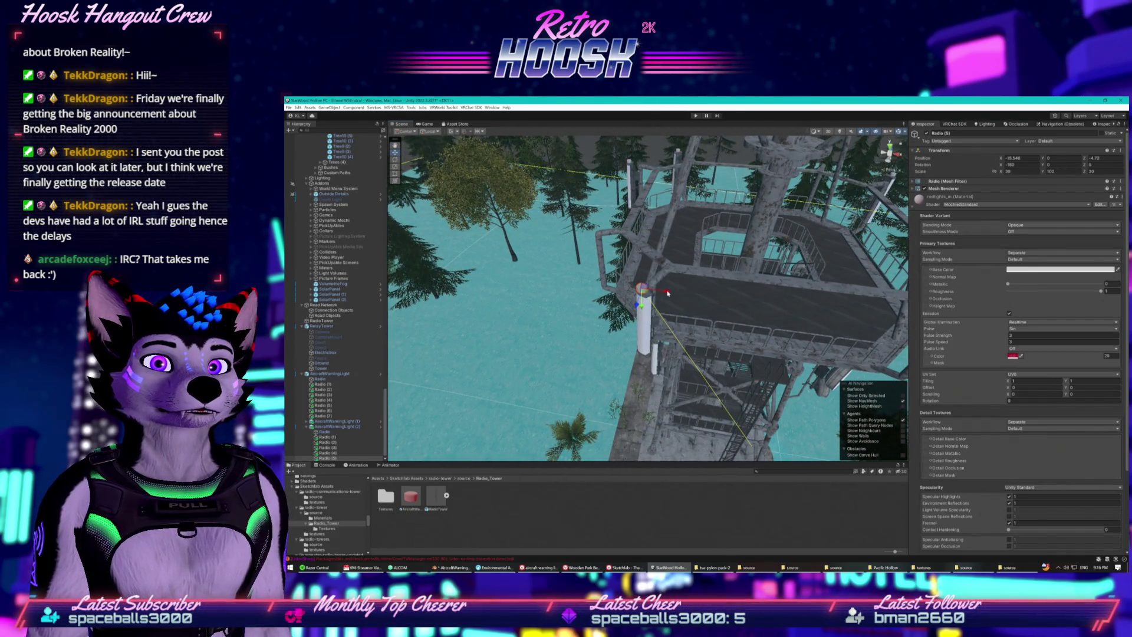
{"action": "mouse_move", "coordinate": [742, 297]}
{"action": "left_mouse_down"}
{"action": "mouse_move", "coordinate": [760, 298]}
{"action": "mouse_move", "coordinate": [588, 301]}
{"action": "left_mouse_up"}
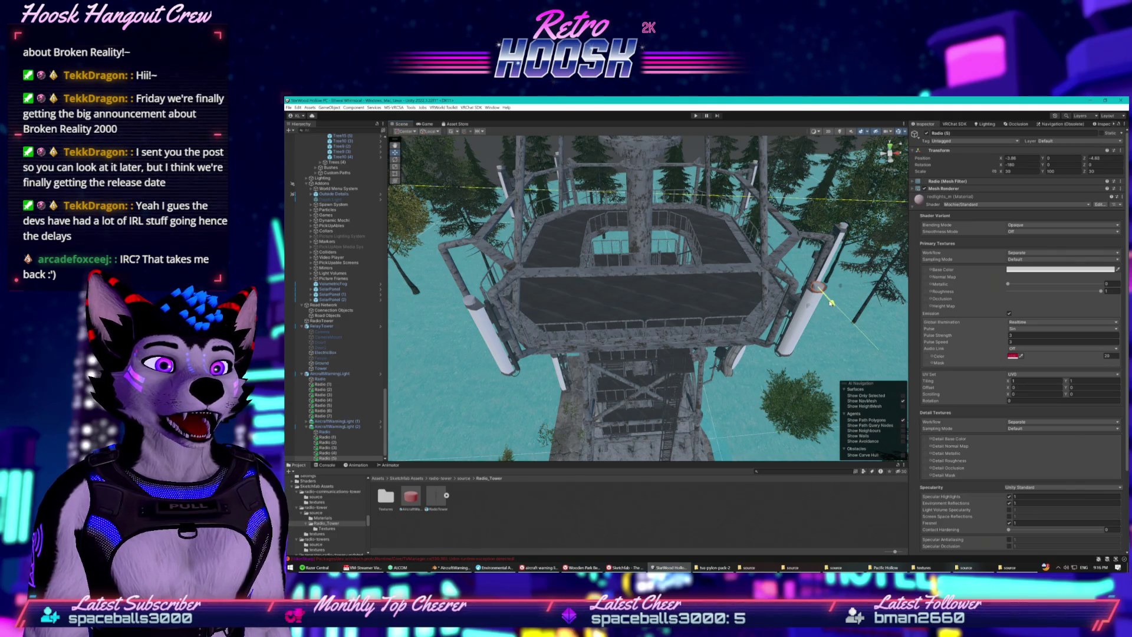
{"action": "left_click_drag", "start_coordinate": [588, 301], "coordinate": [637, 293]}
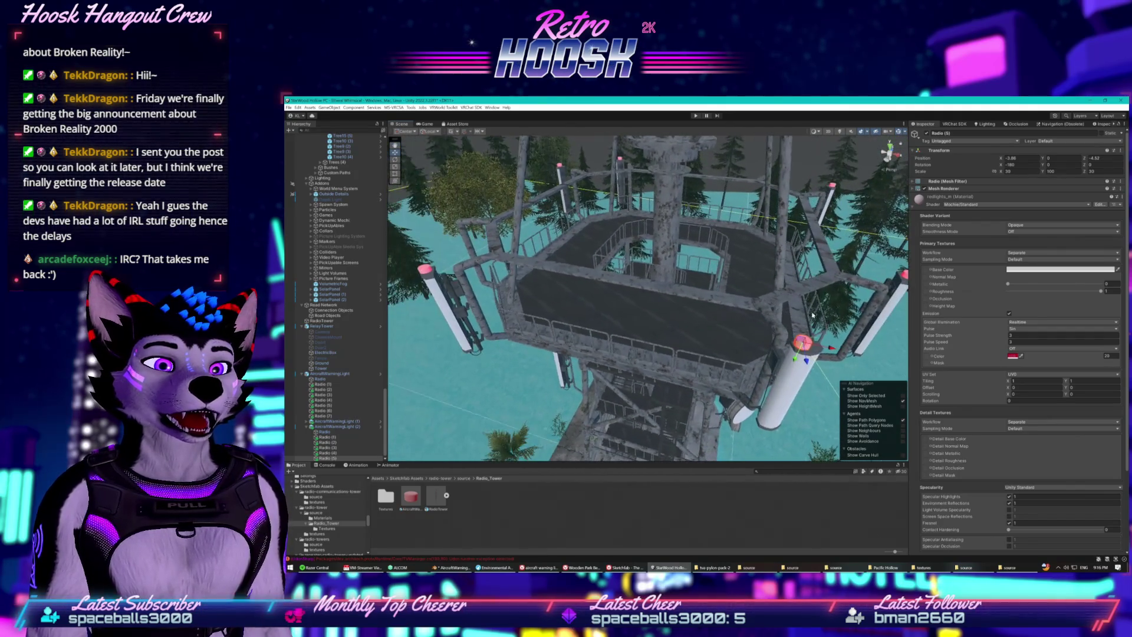
{"action": "left_click_drag", "start_coordinate": [830, 348], "coordinate": [836, 352]}
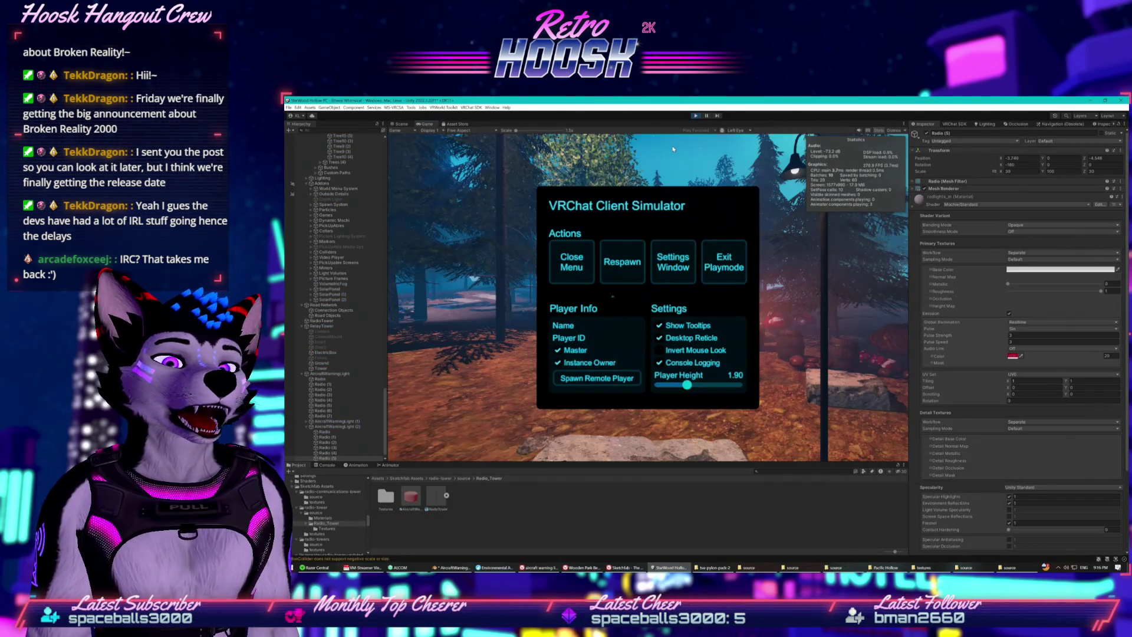
- Dismiss the VRChat Client Simulator menu to reveal the running forest Game view
{"action": "key", "text": "Escape"}
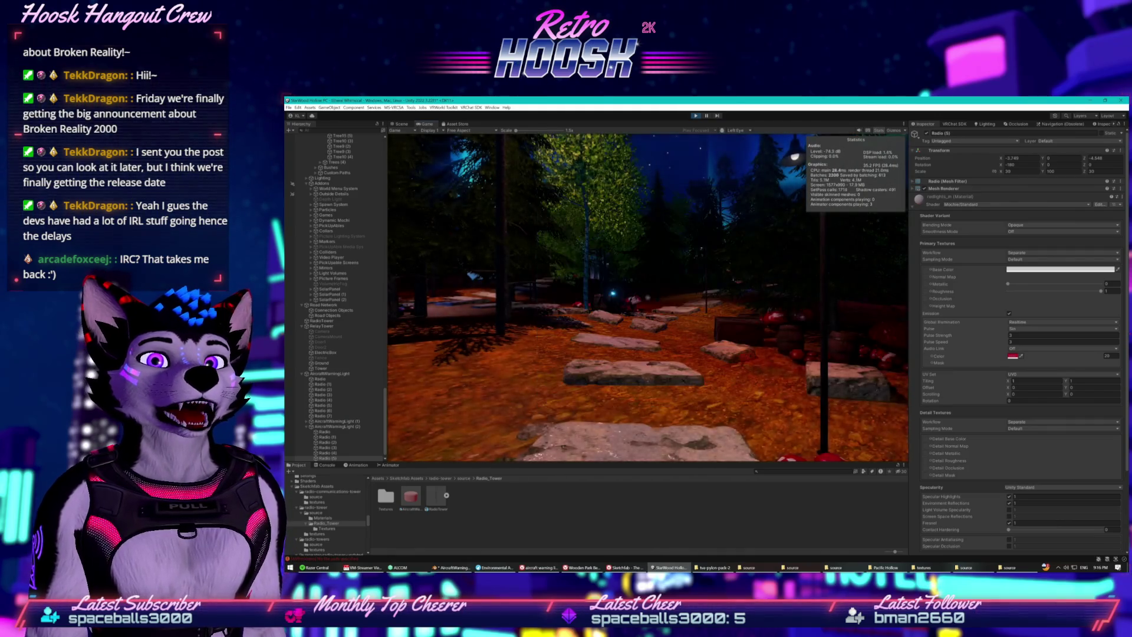
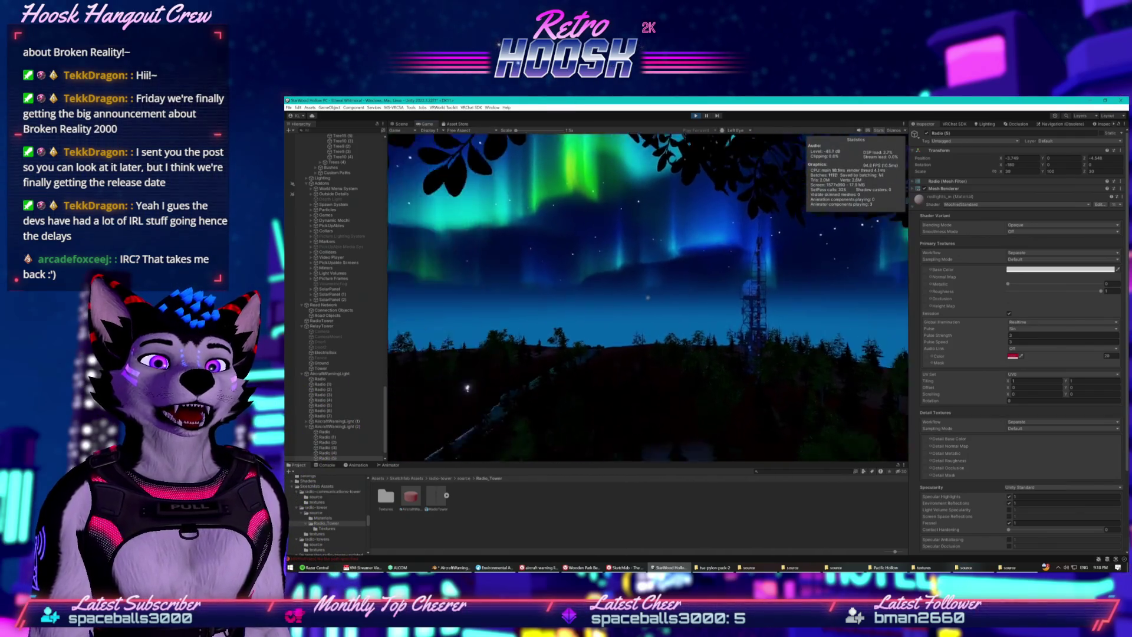
- Switch from the Game preview to the Scene view and frame RadioTower
{"action": "key", "text": "super"}
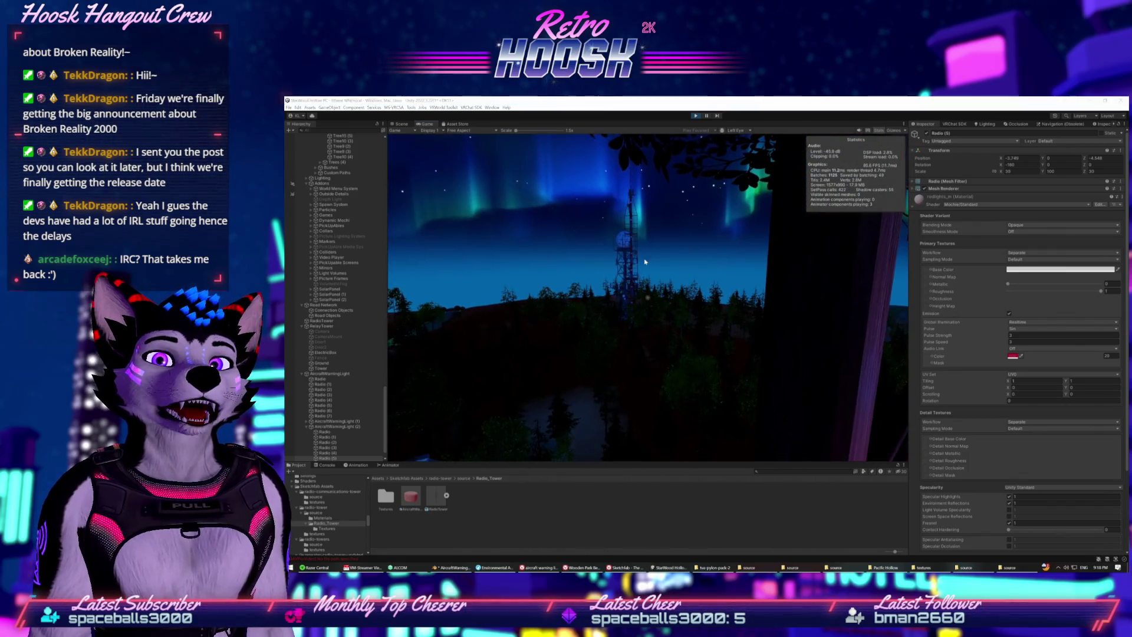
{"action": "left_click", "coordinate": [686, 125]}
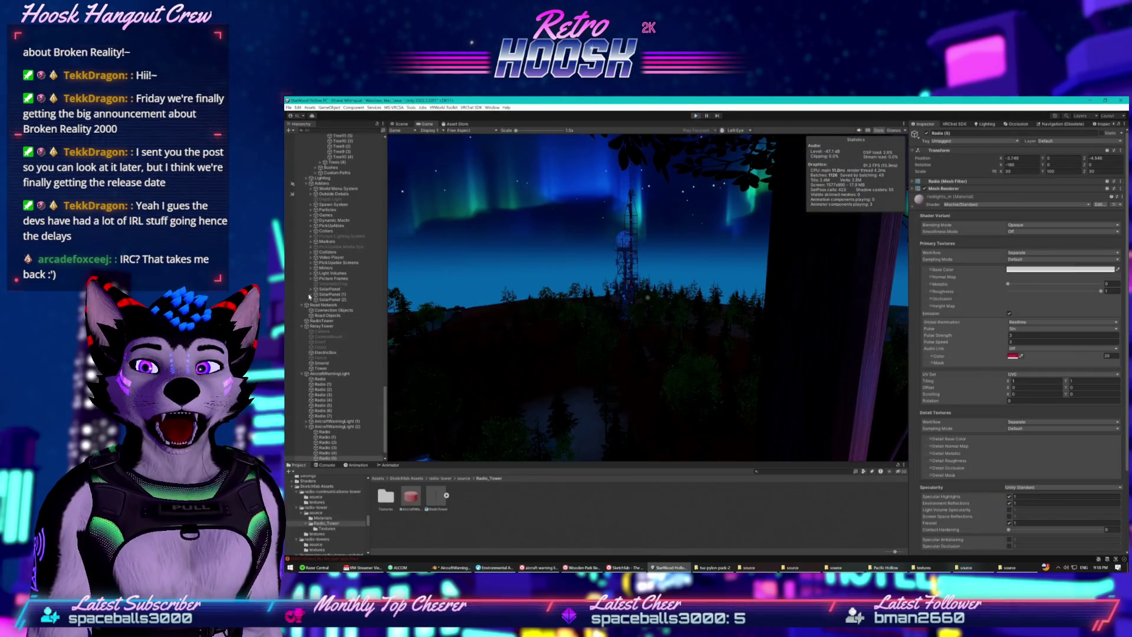
{"action": "key", "text": "ctrl+1"}
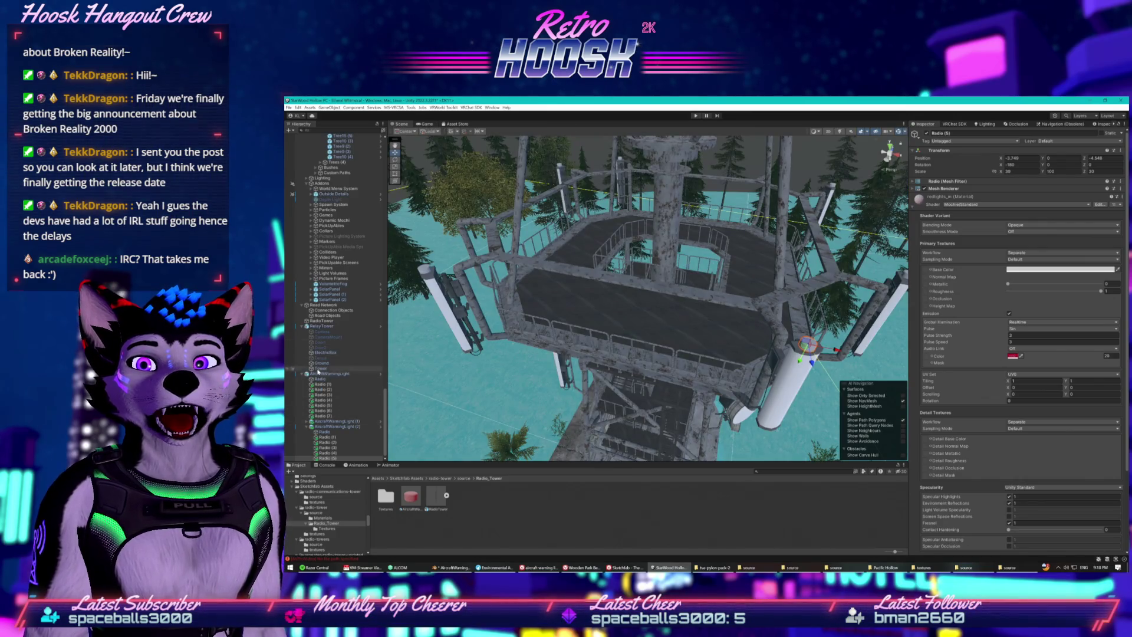
{"action": "left_click", "coordinate": [317, 326]}
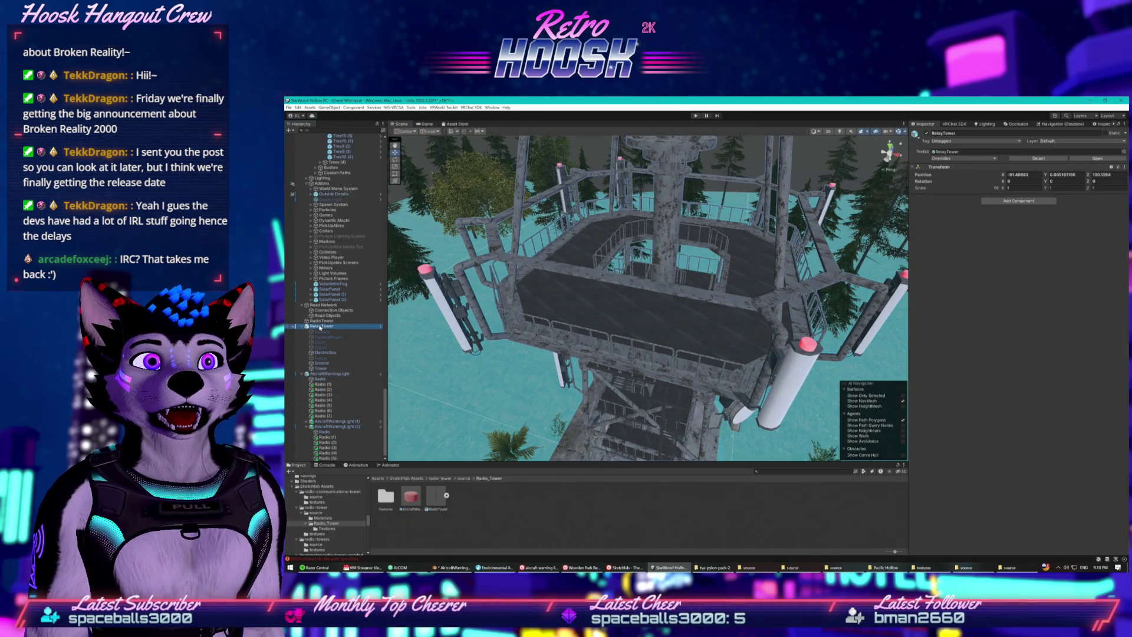
{"action": "double_click", "coordinate": [341, 320]}
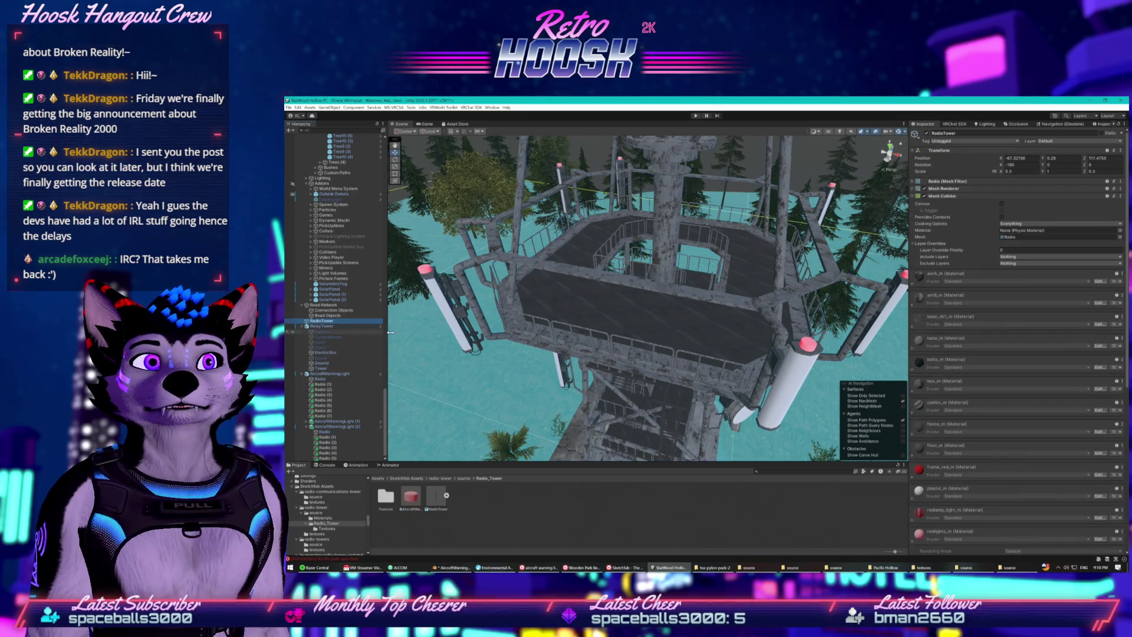
{"action": "left_click_drag", "start_coordinate": [689, 230], "coordinate": [682, 307]}
{"action": "mouse_move", "coordinate": [648, 187]}
{"action": "left_mouse_down"}
{"action": "mouse_move", "coordinate": [551, 241]}
{"action": "mouse_move", "coordinate": [640, 236]}
{"action": "mouse_move", "coordinate": [741, 284]}
{"action": "mouse_move", "coordinate": [727, 318]}
{"action": "mouse_move", "coordinate": [633, 388]}
{"action": "mouse_move", "coordinate": [647, 369]}
{"action": "mouse_move", "coordinate": [421, 322]}
{"action": "left_mouse_up"}
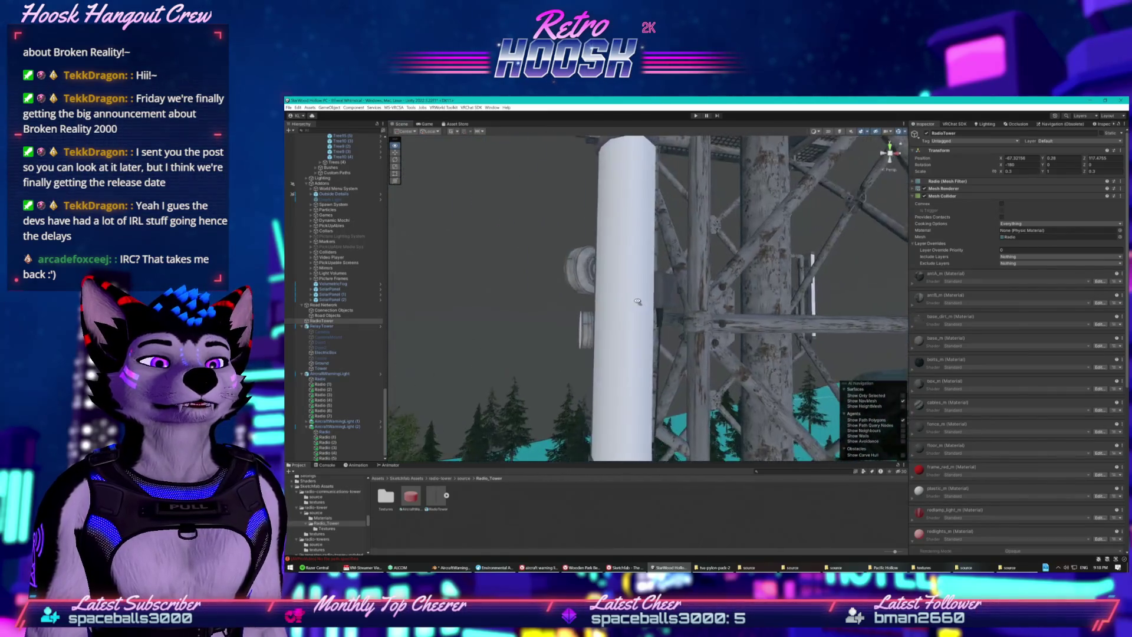
{"action": "left_click_drag", "start_coordinate": [744, 292], "coordinate": [806, 317]}
{"action": "scroll", "coordinate": [807, 317], "scroll_direction": "up", "scroll_amount": 2}
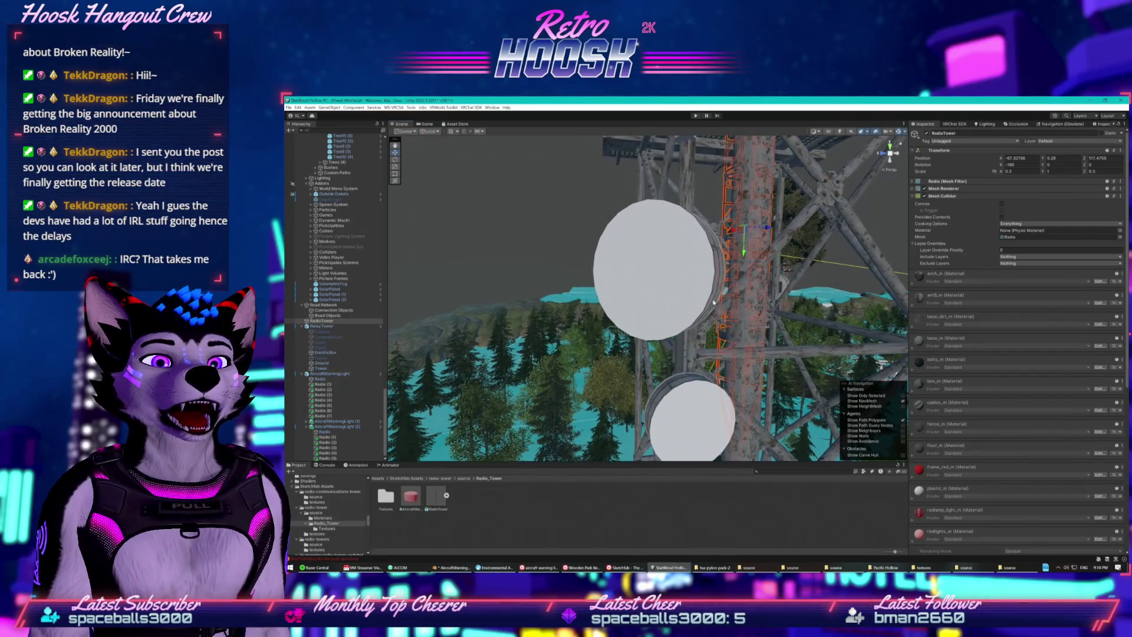
{"action": "left_click_drag", "start_coordinate": [659, 293], "coordinate": [436, 303]}
{"action": "mouse_move", "coordinate": [699, 343]}
{"action": "left_mouse_down"}
{"action": "mouse_move", "coordinate": [638, 284]}
{"action": "mouse_move", "coordinate": [496, 375]}
{"action": "mouse_move", "coordinate": [690, 335]}
{"action": "mouse_move", "coordinate": [721, 292]}
{"action": "mouse_move", "coordinate": [708, 258]}
{"action": "left_mouse_up"}
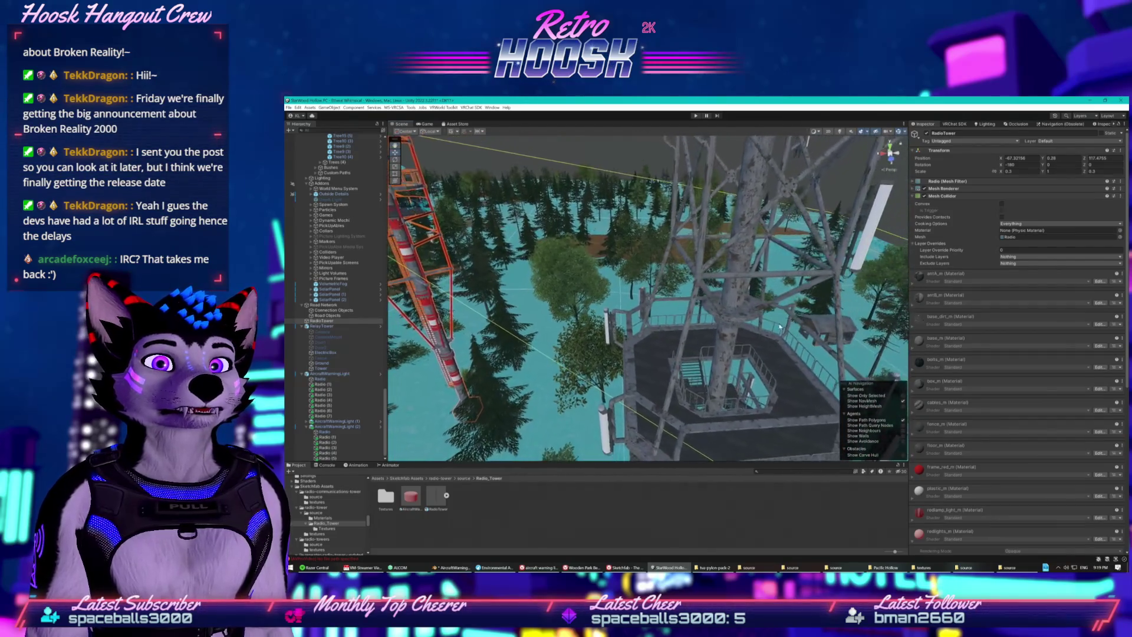
{"action": "left_click_drag", "start_coordinate": [752, 219], "coordinate": [706, 348]}
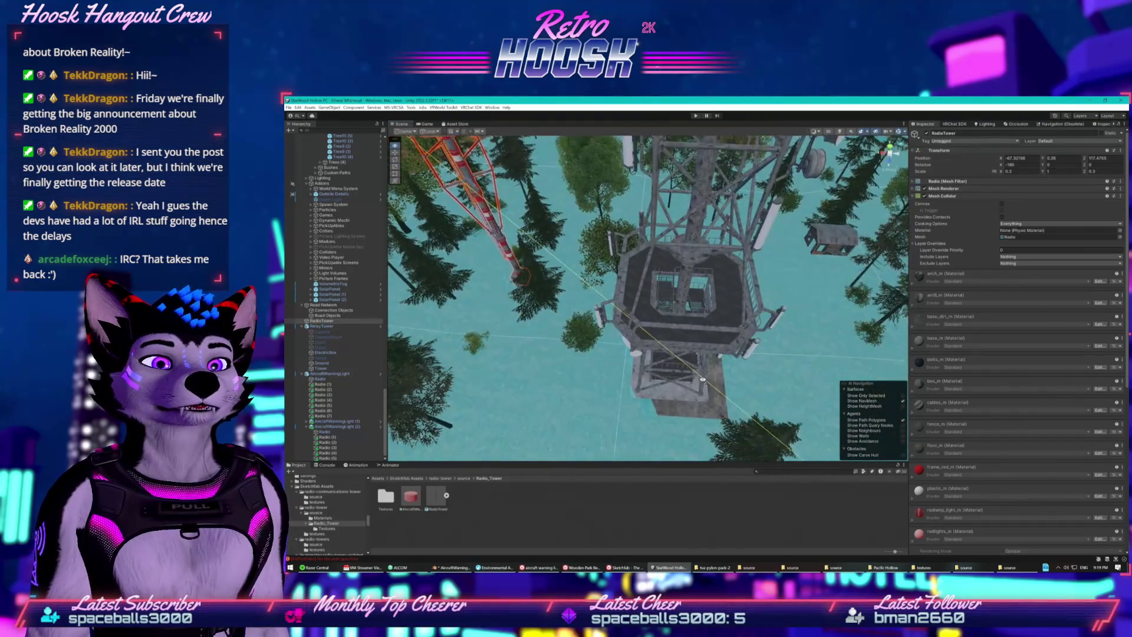
{"action": "mouse_move", "coordinate": [681, 389]}
{"action": "left_mouse_down"}
{"action": "mouse_move", "coordinate": [823, 341]}
{"action": "mouse_move", "coordinate": [469, 283]}
{"action": "left_mouse_up"}
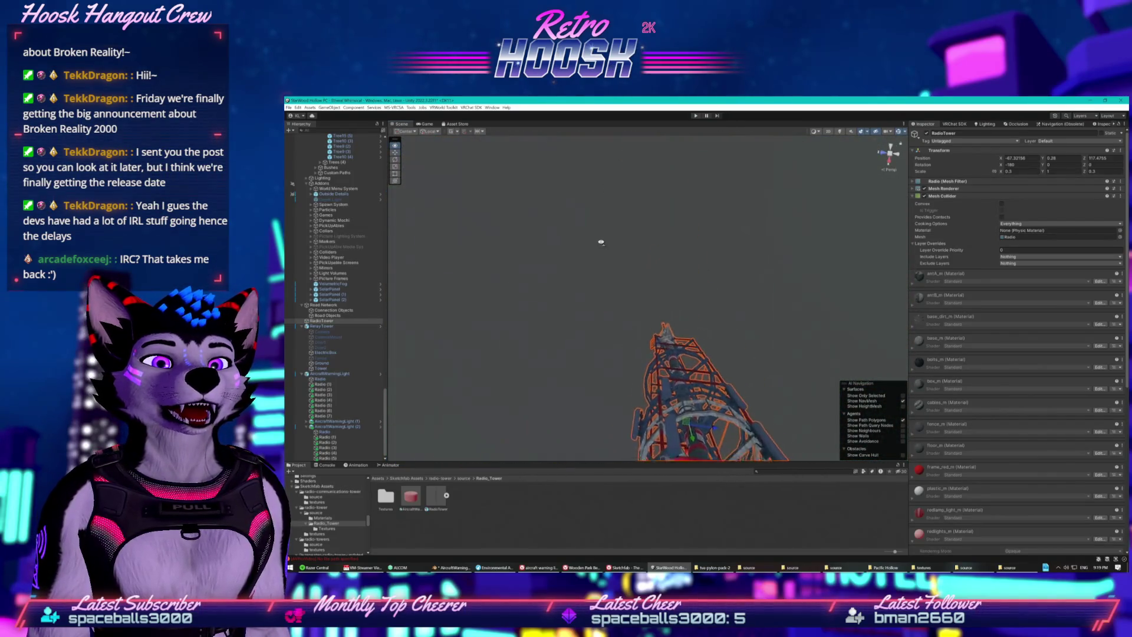
{"action": "mouse_move", "coordinate": [645, 381]}
{"action": "left_mouse_down"}
{"action": "mouse_move", "coordinate": [675, 440]}
{"action": "mouse_move", "coordinate": [665, 283]}
{"action": "left_mouse_up"}
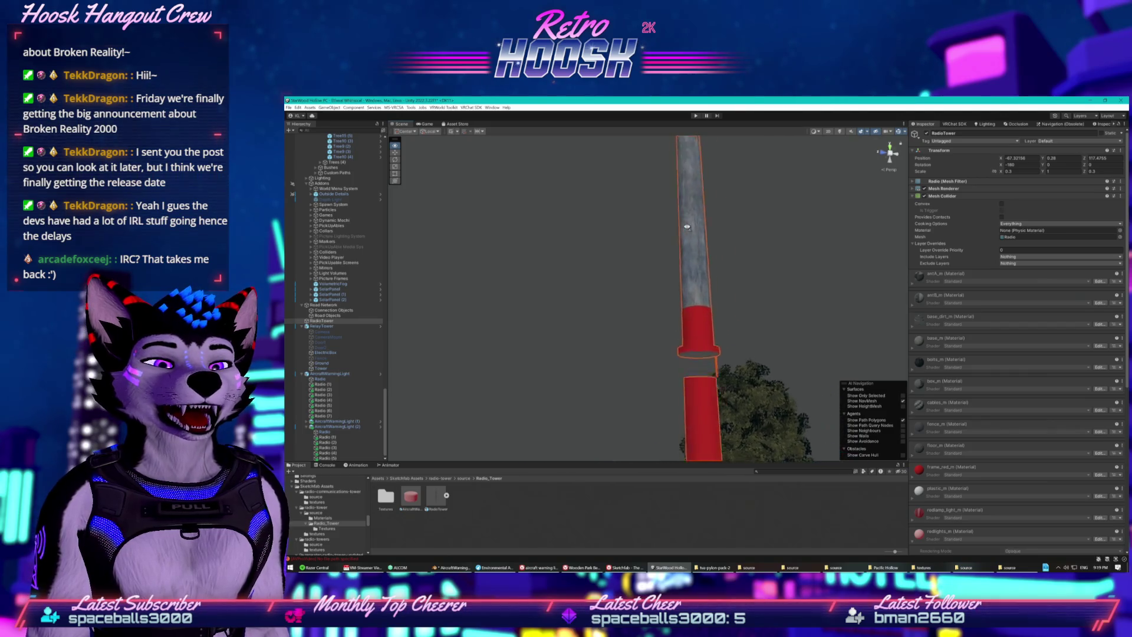
{"action": "mouse_move", "coordinate": [705, 298]}
{"action": "left_mouse_down"}
{"action": "mouse_move", "coordinate": [697, 332]}
{"action": "mouse_move", "coordinate": [735, 373]}
{"action": "mouse_move", "coordinate": [769, 193]}
{"action": "mouse_move", "coordinate": [758, 211]}
{"action": "mouse_move", "coordinate": [753, 203]}
{"action": "left_mouse_up"}
{"action": "mouse_move", "coordinate": [751, 246]}
{"action": "left_mouse_down"}
{"action": "mouse_move", "coordinate": [720, 229]}
{"action": "mouse_move", "coordinate": [710, 278]}
{"action": "left_mouse_up"}
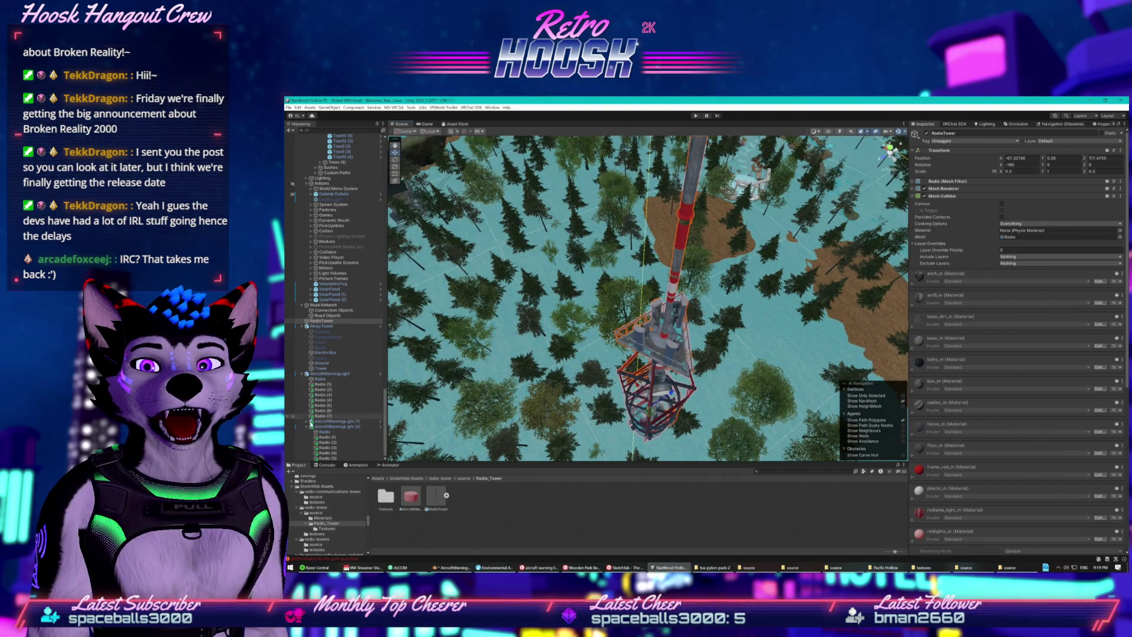
{"action": "scroll", "coordinate": [307, 428], "scroll_direction": "up", "scroll_amount": 2}
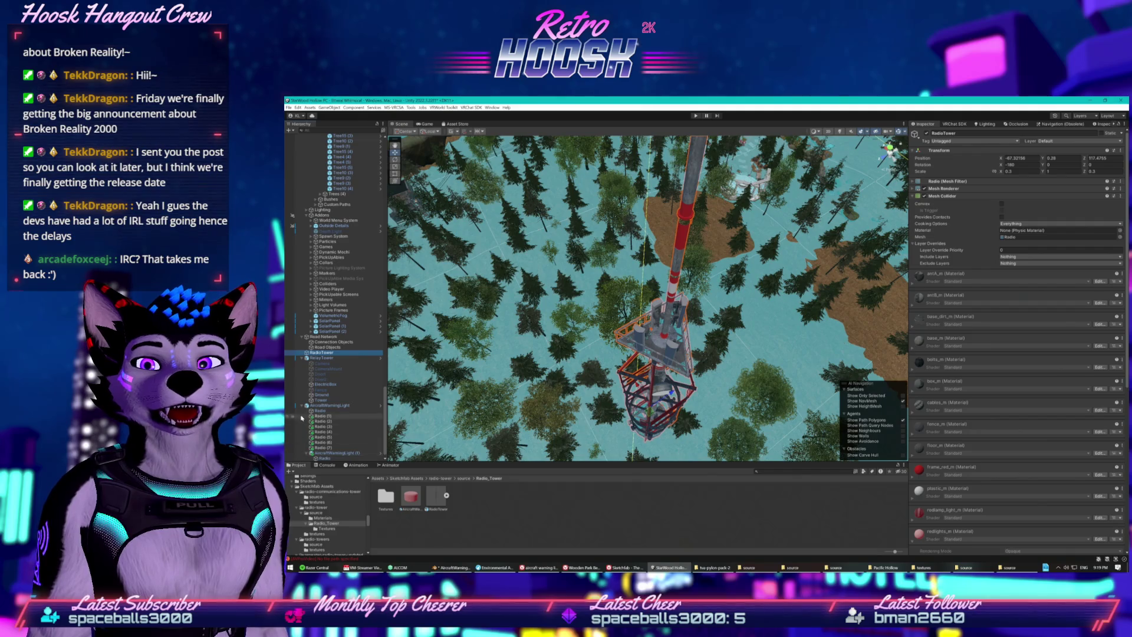
- Select RelayTower in the Hierarchy, collapse its children, and frame AircraftWarningLight
{"action": "scroll", "coordinate": [305, 407], "scroll_direction": "up", "scroll_amount": 3}
{"action": "right_click", "coordinate": [319, 456]}
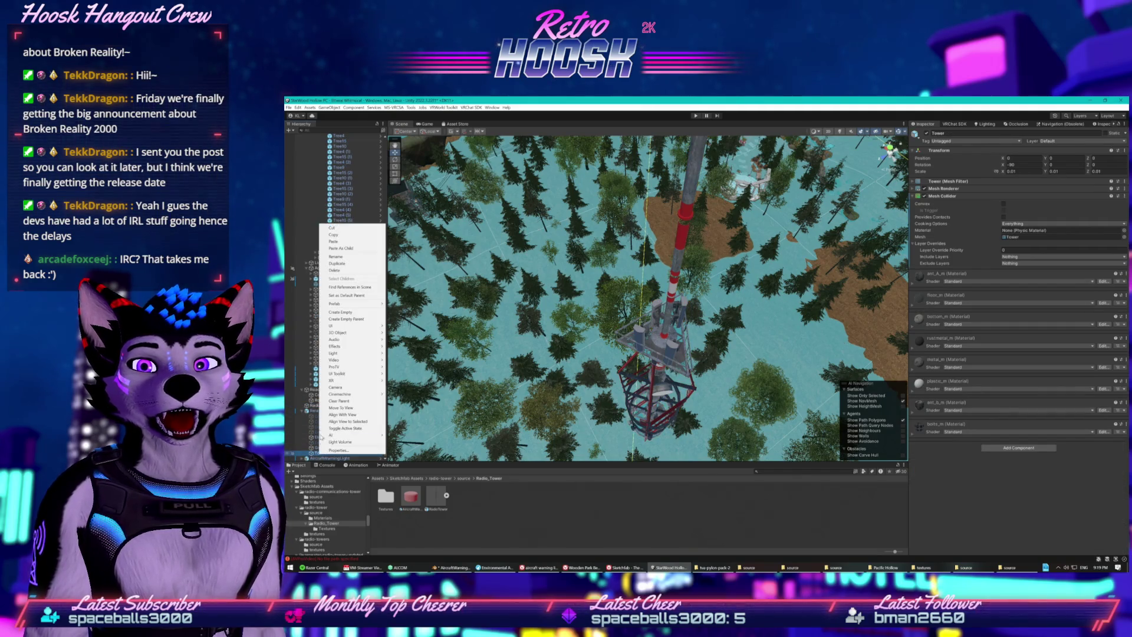
{"action": "left_click", "coordinate": [313, 411]}
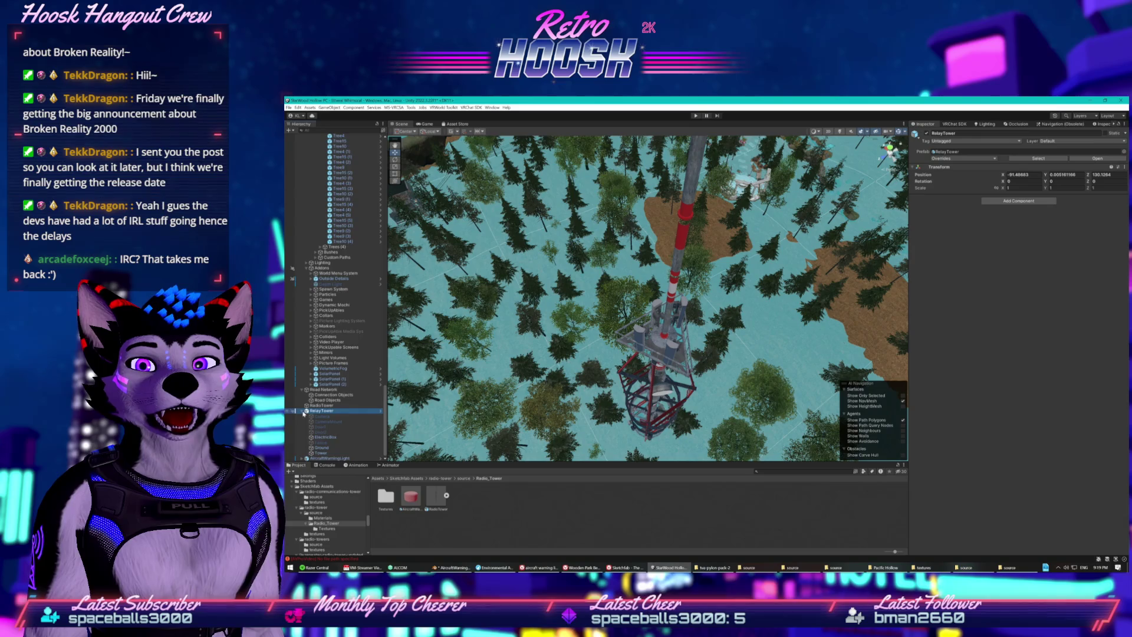
{"action": "left_click", "coordinate": [303, 412]}
{"action": "double_click", "coordinate": [311, 459]}
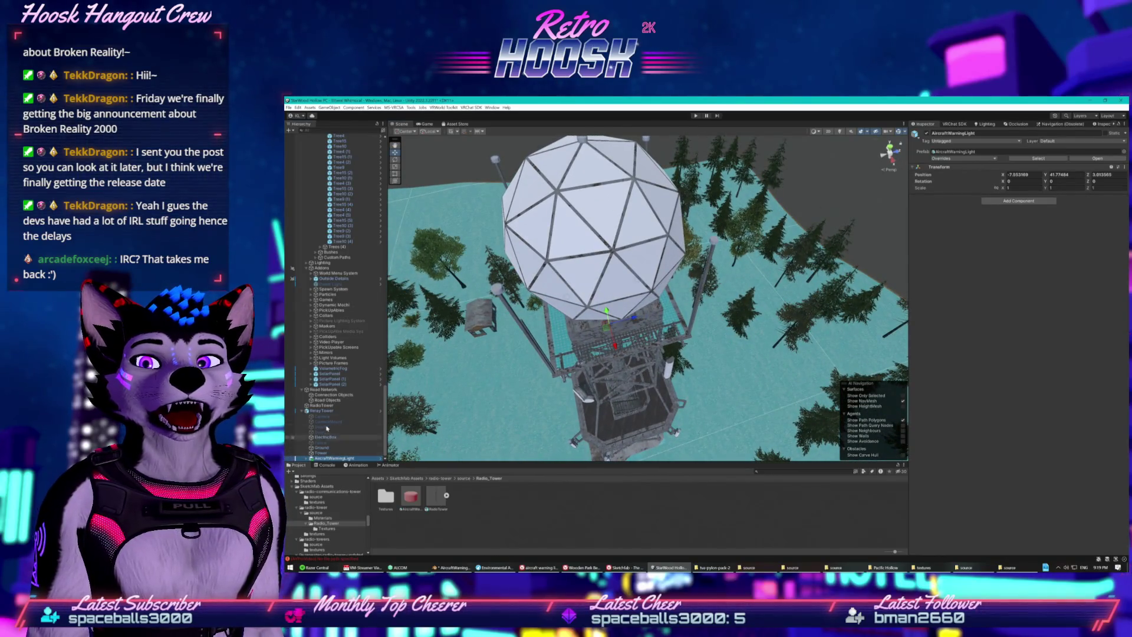
- Nudge RelayTower along Z to about 130.26, then frame RadioTower
{"action": "left_click", "coordinate": [587, 381]}
{"action": "left_click_drag", "start_coordinate": [643, 366], "coordinate": [638, 355]}
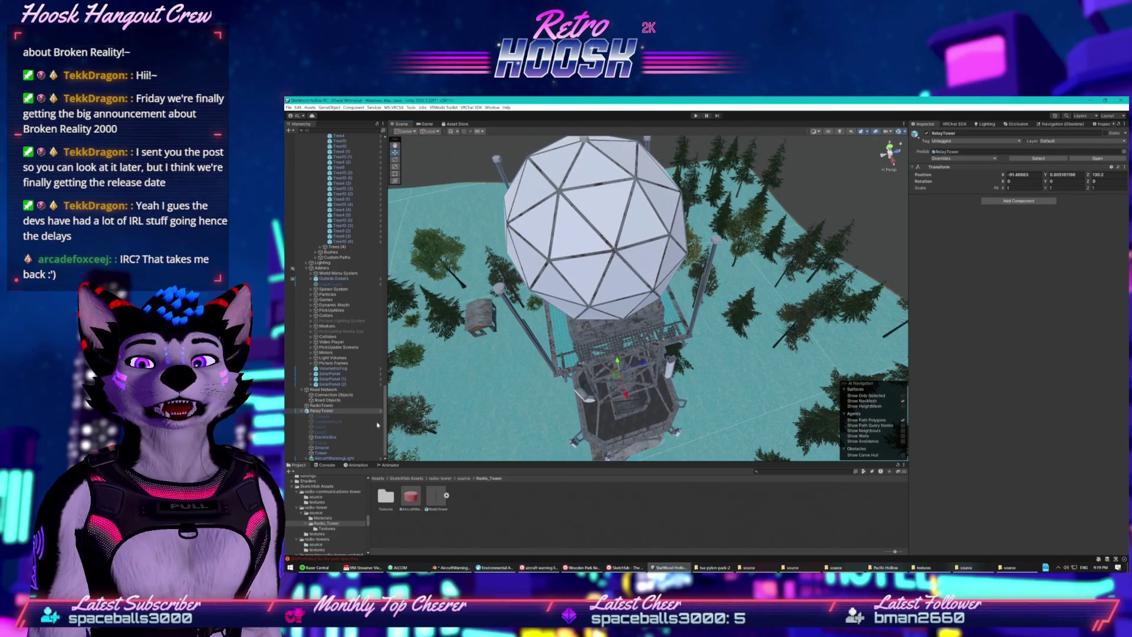
{"action": "scroll", "coordinate": [312, 413], "scroll_direction": "up", "scroll_amount": 3}
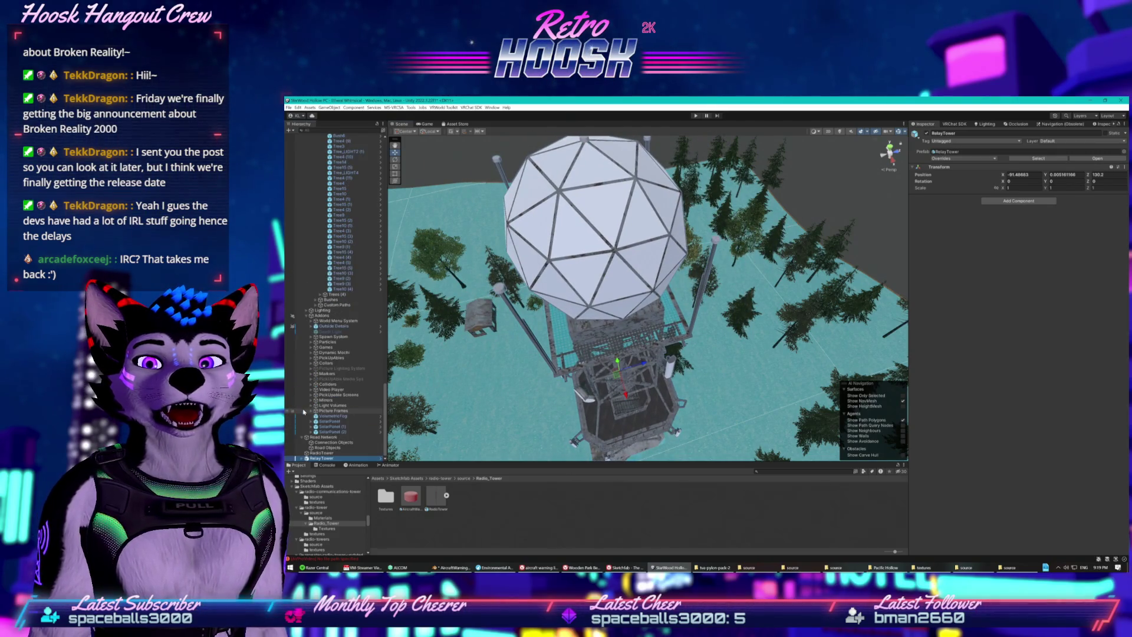
{"action": "left_click", "coordinate": [321, 453]}
{"action": "key", "text": "f"}
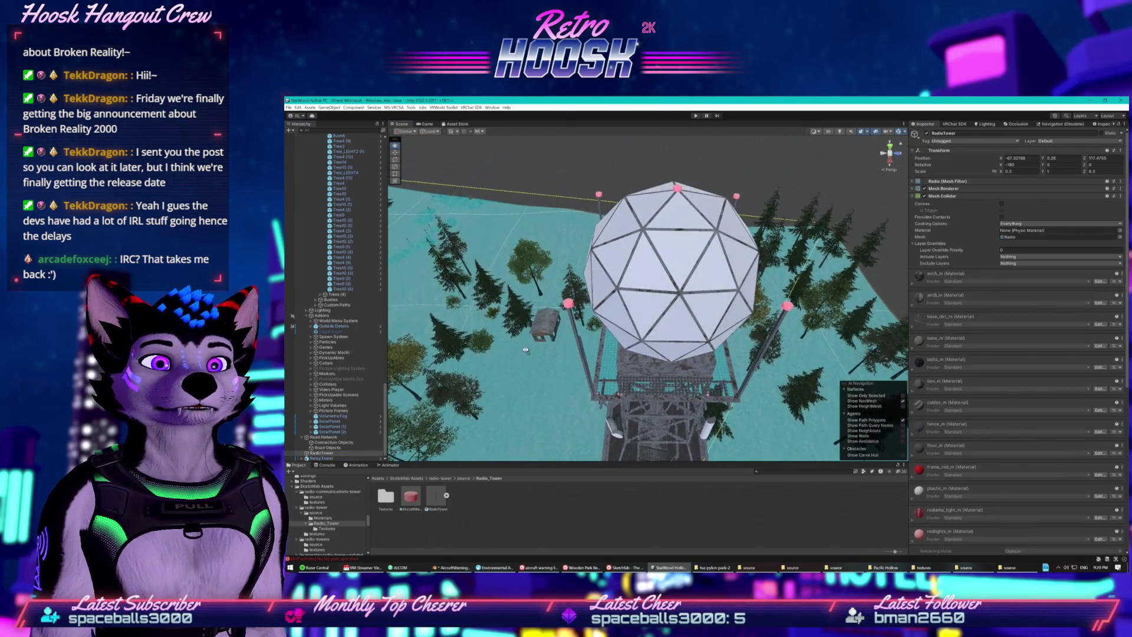
- Place the AircraftWarningLight prefab around the mast's red band at about Y 65.66
{"action": "mouse_move", "coordinate": [377, 296]}
{"action": "left_mouse_down"}
{"action": "mouse_move", "coordinate": [461, 264]}
{"action": "mouse_move", "coordinate": [450, 222]}
{"action": "mouse_move", "coordinate": [511, 345]}
{"action": "mouse_move", "coordinate": [563, 377]}
{"action": "left_mouse_up"}
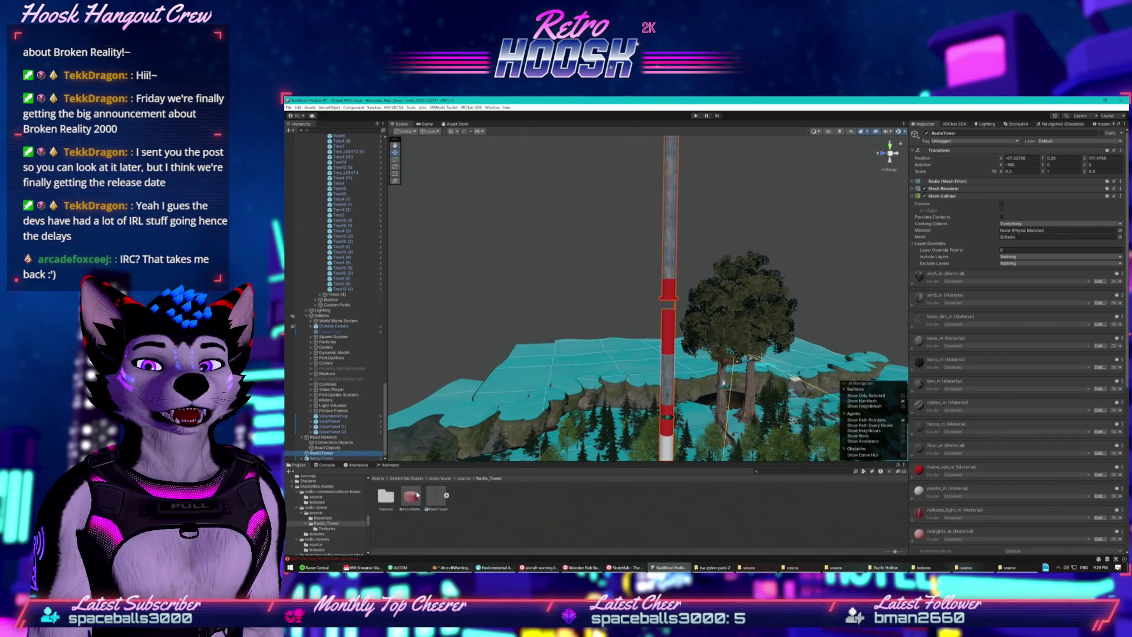
{"action": "mouse_move", "coordinate": [417, 502]}
{"action": "left_mouse_down"}
{"action": "mouse_move", "coordinate": [658, 328]}
{"action": "mouse_move", "coordinate": [670, 340]}
{"action": "mouse_move", "coordinate": [660, 311]}
{"action": "left_mouse_up"}
{"action": "mouse_move", "coordinate": [666, 320]}
{"action": "left_mouse_down"}
{"action": "mouse_move", "coordinate": [665, 333]}
{"action": "mouse_move", "coordinate": [607, 358]}
{"action": "mouse_move", "coordinate": [664, 334]}
{"action": "mouse_move", "coordinate": [589, 333]}
{"action": "mouse_move", "coordinate": [625, 346]}
{"action": "mouse_move", "coordinate": [602, 351]}
{"action": "left_mouse_up"}
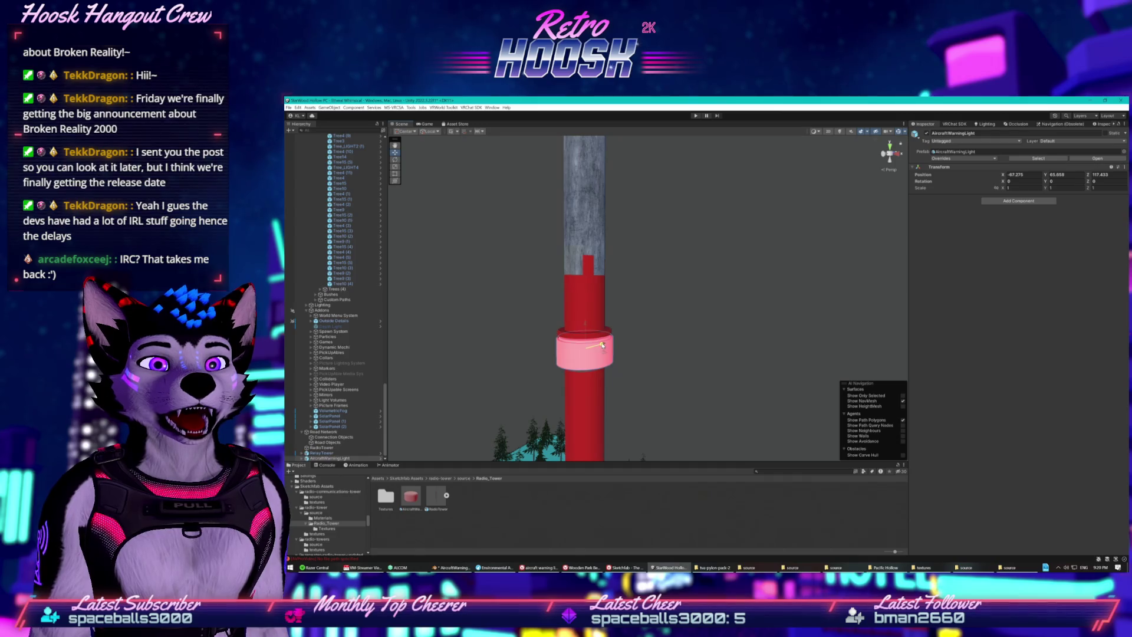
- Duplicate the warning light ring and slide the copy down to about Y 63.3
{"action": "mouse_move", "coordinate": [602, 351]}
{"action": "left_mouse_down"}
{"action": "mouse_move", "coordinate": [542, 343]}
{"action": "mouse_move", "coordinate": [568, 360]}
{"action": "mouse_move", "coordinate": [461, 389]}
{"action": "mouse_move", "coordinate": [697, 281]}
{"action": "mouse_move", "coordinate": [668, 289]}
{"action": "mouse_move", "coordinate": [660, 196]}
{"action": "mouse_move", "coordinate": [659, 364]}
{"action": "mouse_move", "coordinate": [665, 346]}
{"action": "left_mouse_up"}
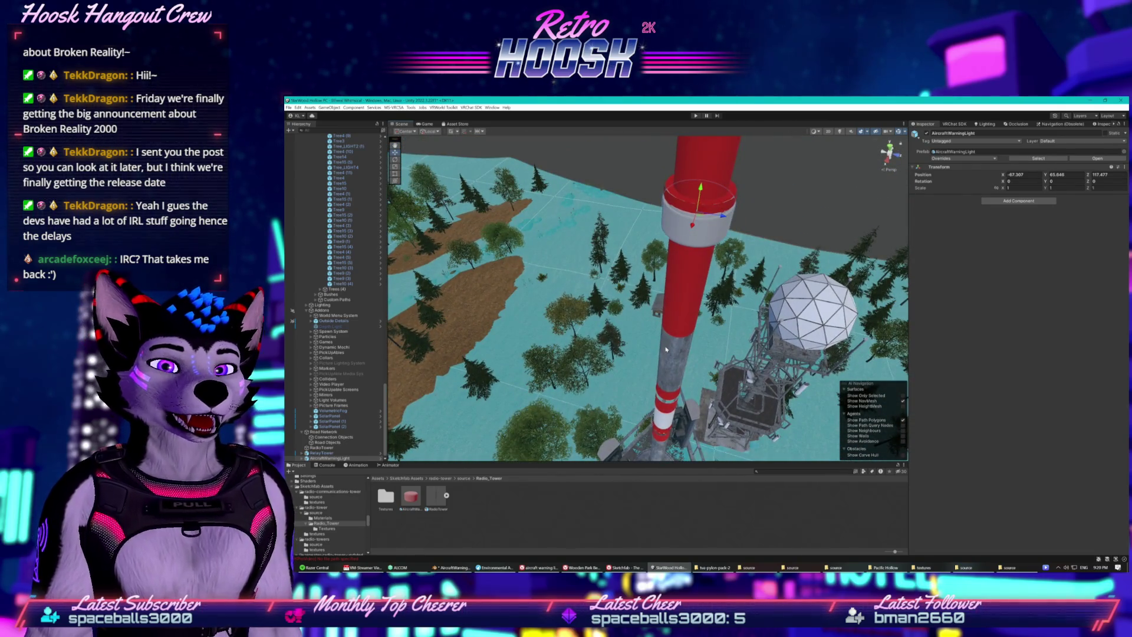
{"action": "key", "text": "ctrl+d"}
{"action": "mouse_move", "coordinate": [700, 190]}
{"action": "left_mouse_down"}
{"action": "mouse_move", "coordinate": [656, 406]}
{"action": "mouse_move", "coordinate": [726, 288]}
{"action": "mouse_move", "coordinate": [719, 241]}
{"action": "left_mouse_up"}
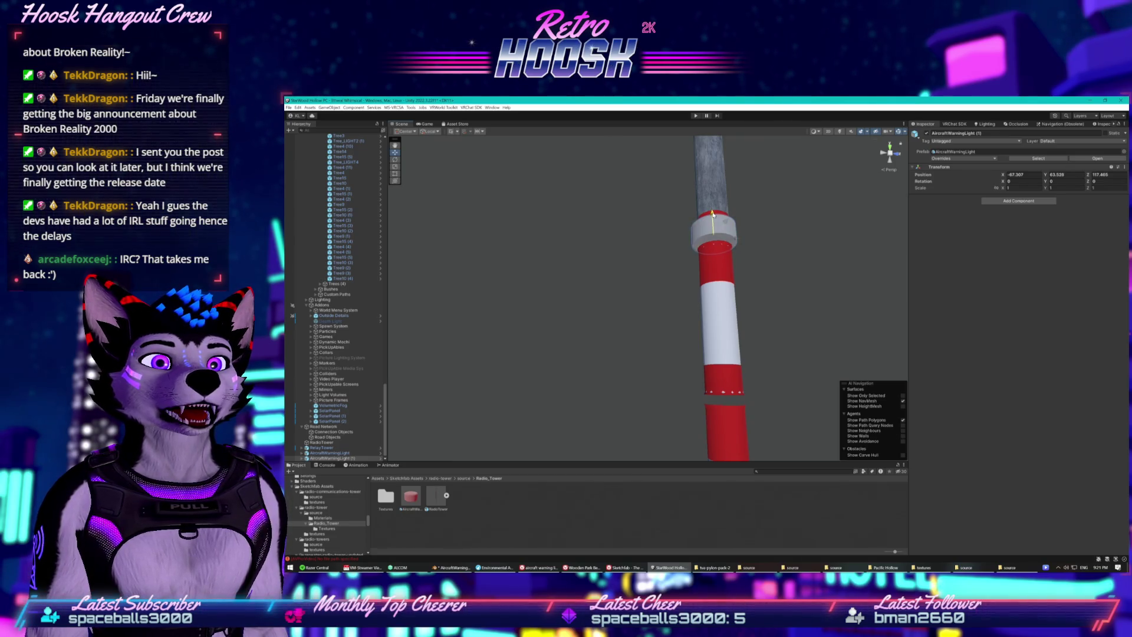
- Move warning light copies higher up the mast, up to AircraftWarningLight (3)
{"action": "mouse_move", "coordinate": [712, 216]}
{"action": "left_mouse_down"}
{"action": "mouse_move", "coordinate": [714, 293]}
{"action": "mouse_move", "coordinate": [728, 258]}
{"action": "mouse_move", "coordinate": [727, 156]}
{"action": "mouse_move", "coordinate": [712, 298]}
{"action": "mouse_move", "coordinate": [702, 273]}
{"action": "left_mouse_up"}
{"action": "mouse_move", "coordinate": [700, 348]}
{"action": "left_mouse_down"}
{"action": "mouse_move", "coordinate": [704, 412]}
{"action": "mouse_move", "coordinate": [724, 432]}
{"action": "left_mouse_up"}
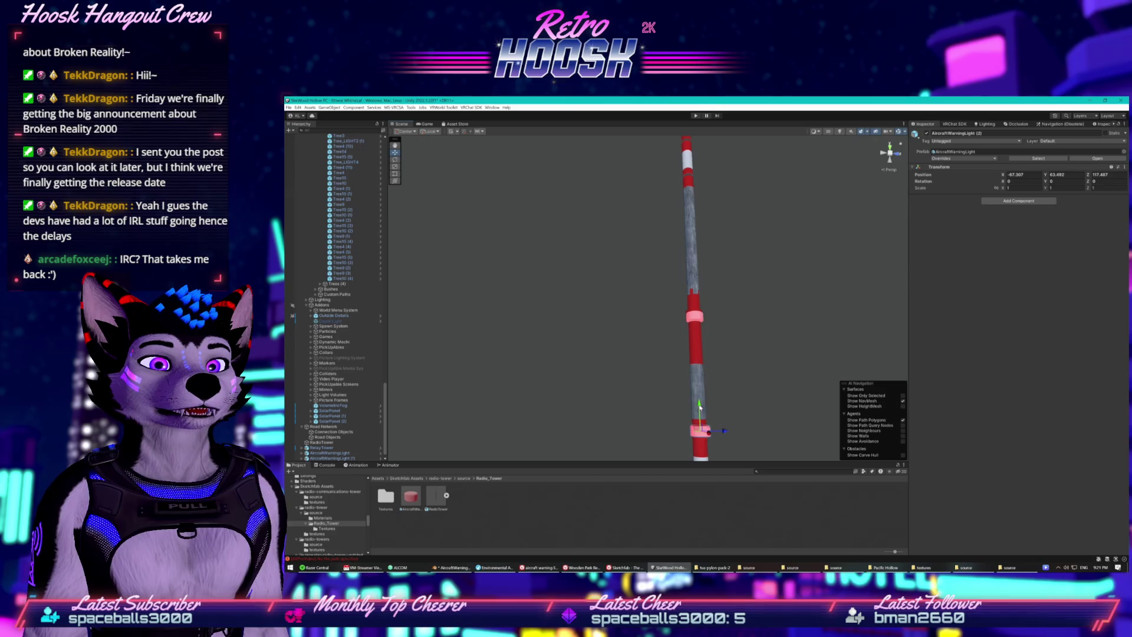
{"action": "mouse_move", "coordinate": [687, 190]}
{"action": "left_mouse_down"}
{"action": "mouse_move", "coordinate": [687, 171]}
{"action": "mouse_move", "coordinate": [740, 276]}
{"action": "mouse_move", "coordinate": [723, 267]}
{"action": "left_mouse_up"}
{"action": "scroll", "coordinate": [722, 267], "scroll_direction": "up", "scroll_amount": 1}
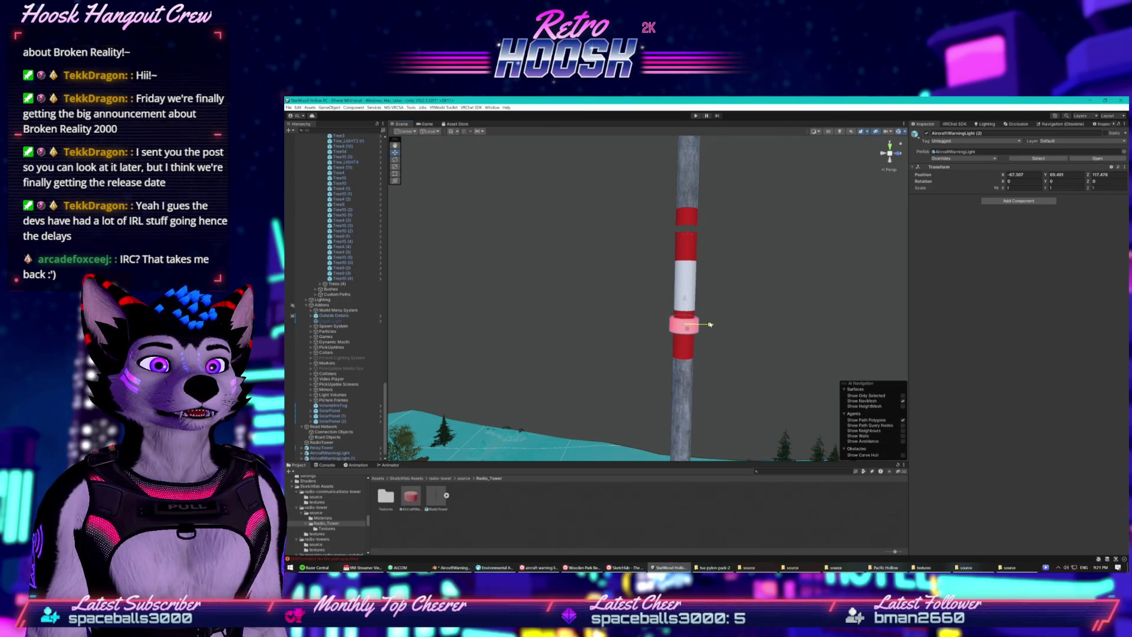
{"action": "key", "text": "ctrl+d"}
{"action": "left_click_drag", "start_coordinate": [684, 300], "coordinate": [695, 204]}
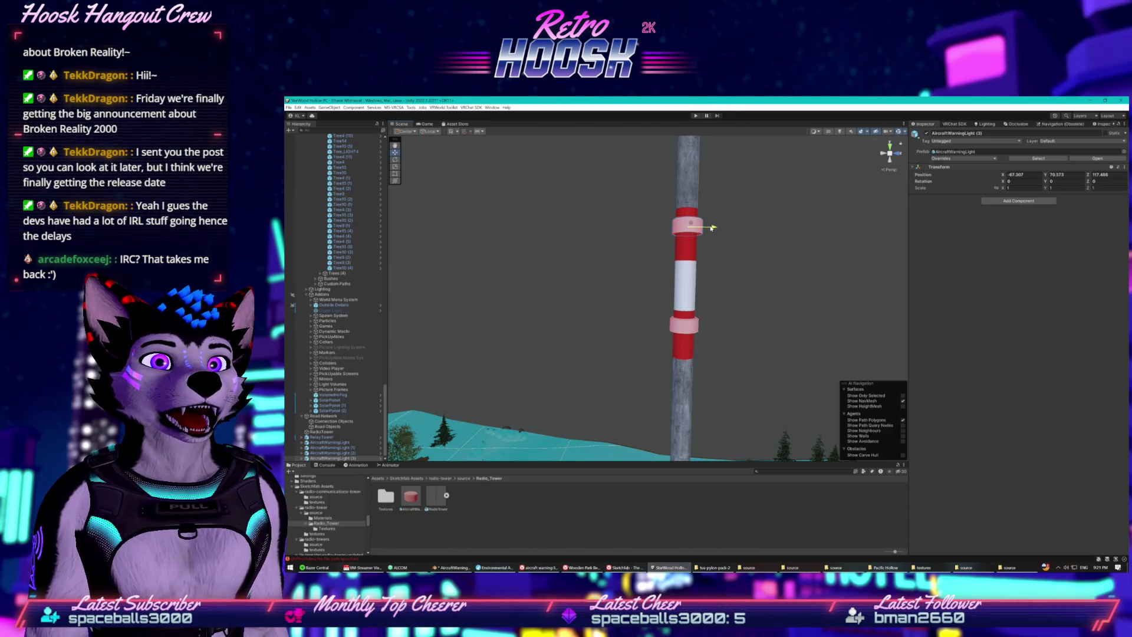
{"action": "mouse_move", "coordinate": [745, 262]}
{"action": "left_mouse_down"}
{"action": "mouse_move", "coordinate": [741, 321]}
{"action": "mouse_move", "coordinate": [511, 375]}
{"action": "mouse_move", "coordinate": [722, 234]}
{"action": "mouse_move", "coordinate": [675, 201]}
{"action": "mouse_move", "coordinate": [678, 285]}
{"action": "mouse_move", "coordinate": [649, 366]}
{"action": "mouse_move", "coordinate": [629, 277]}
{"action": "mouse_move", "coordinate": [640, 158]}
{"action": "mouse_move", "coordinate": [654, 148]}
{"action": "left_mouse_up"}
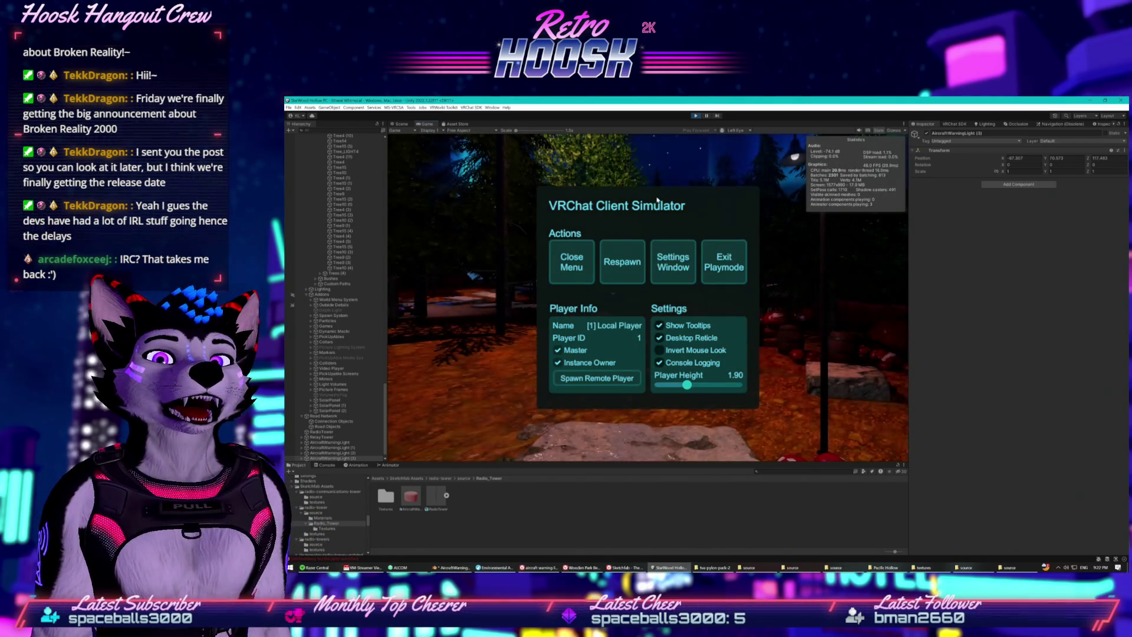
- Close the simulator menu and exit Play mode back to the Scene view
{"action": "left_click", "coordinate": [571, 261]}
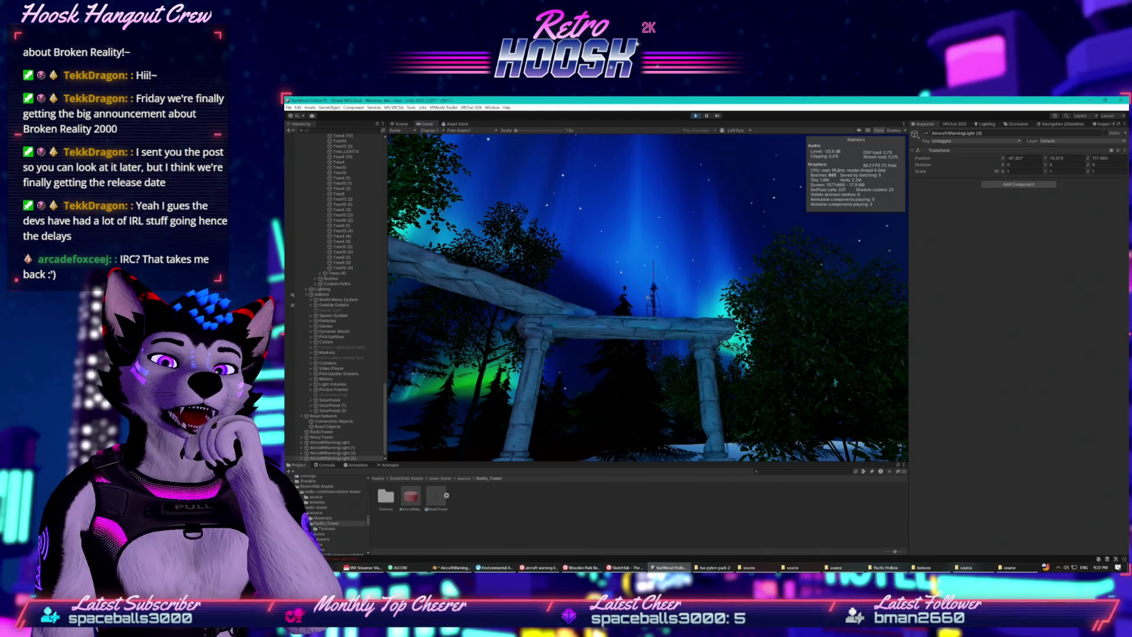
{"action": "key", "text": "super"}
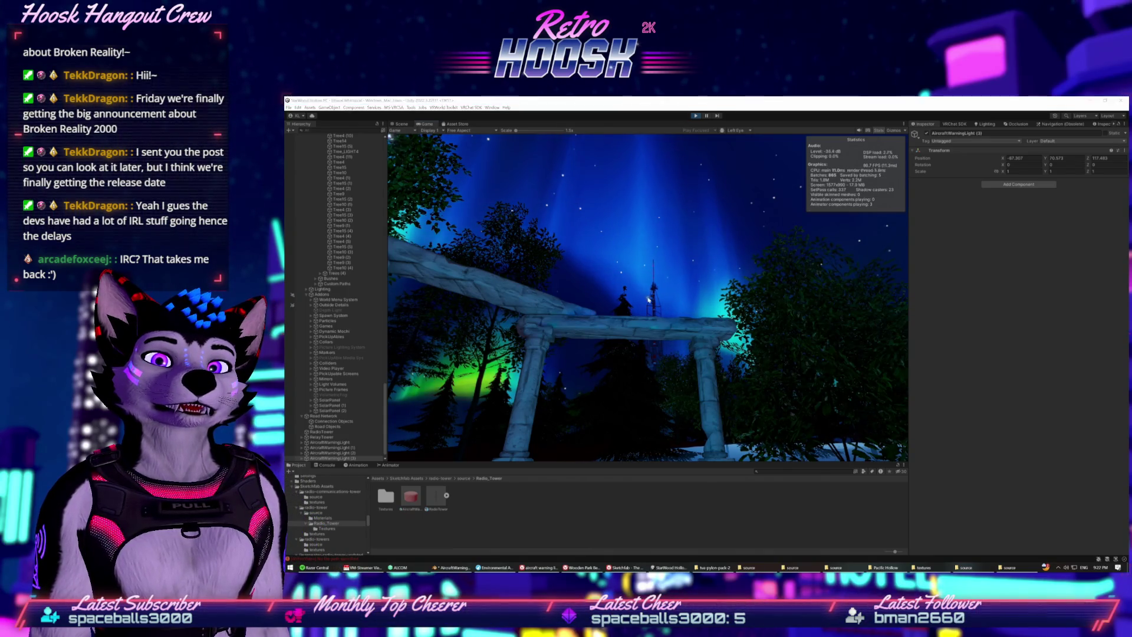
{"action": "key", "text": "super"}
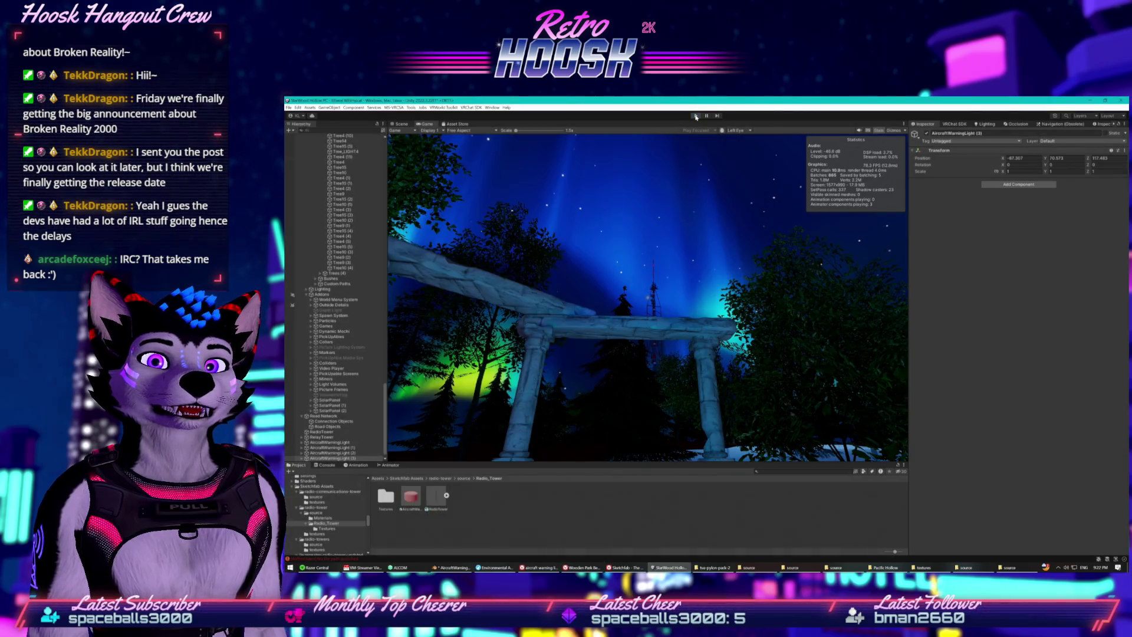
{"action": "left_click", "coordinate": [696, 116]}
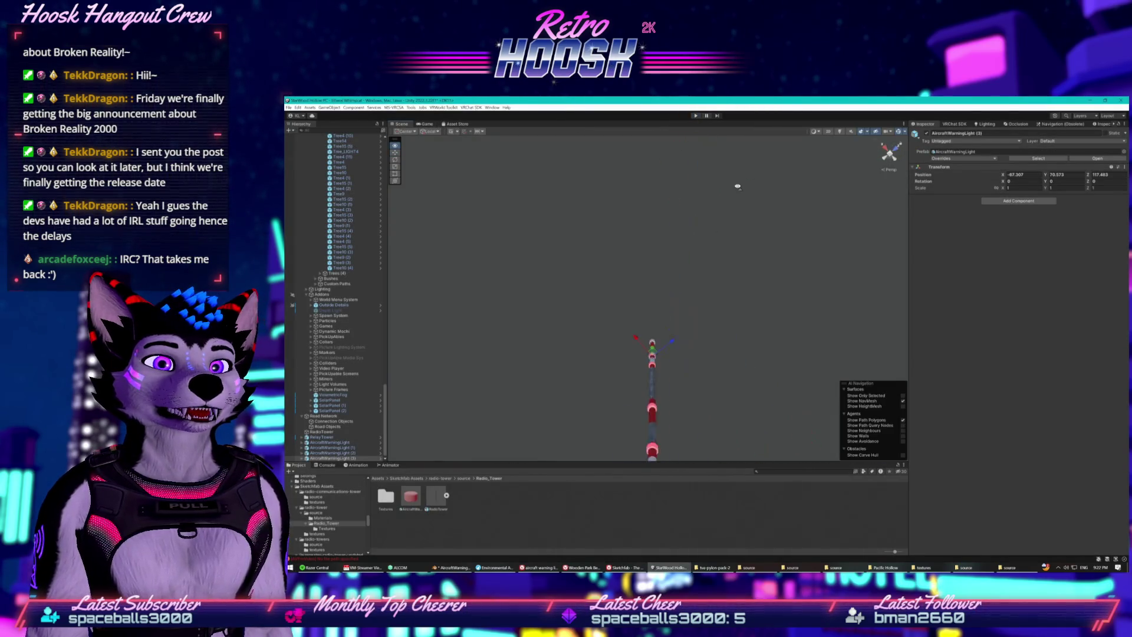
- Raise AircraftWarningLight (2) higher up the mast and fine-tune its Z position
{"action": "mouse_move", "coordinate": [726, 204]}
{"action": "left_mouse_down"}
{"action": "mouse_move", "coordinate": [736, 303]}
{"action": "mouse_move", "coordinate": [709, 260]}
{"action": "mouse_move", "coordinate": [710, 230]}
{"action": "mouse_move", "coordinate": [702, 260]}
{"action": "left_mouse_up"}
{"action": "left_click", "coordinate": [709, 272]}
{"action": "left_click", "coordinate": [681, 402]}
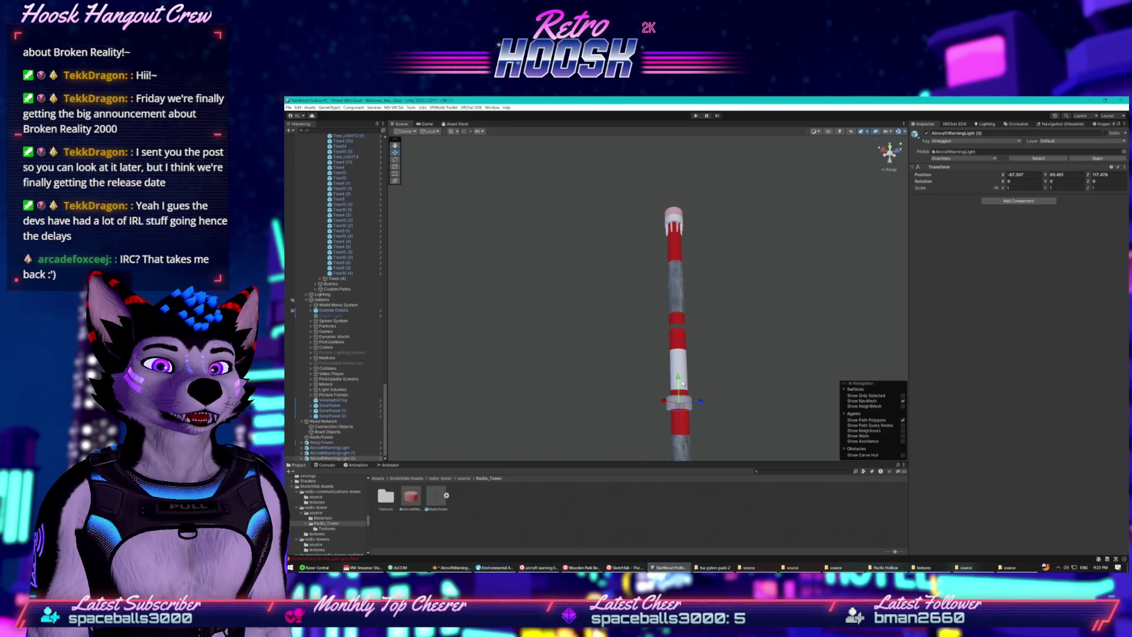
{"action": "left_click_drag", "start_coordinate": [678, 379], "coordinate": [678, 349]}
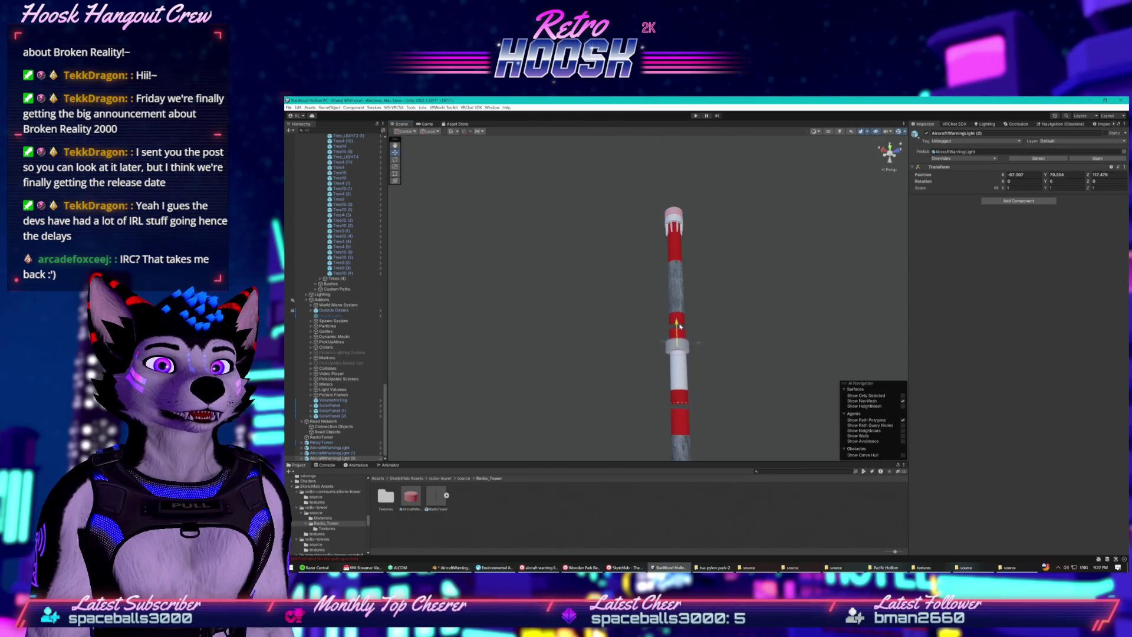
{"action": "left_click_drag", "start_coordinate": [692, 370], "coordinate": [668, 365]}
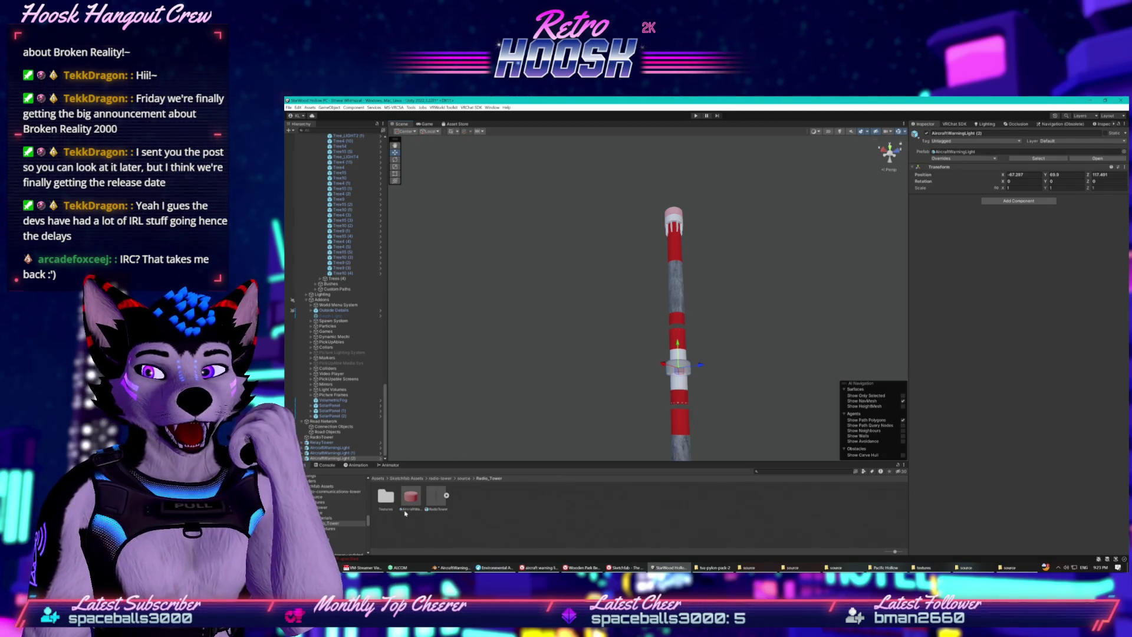
{"action": "left_click", "coordinate": [413, 498]}
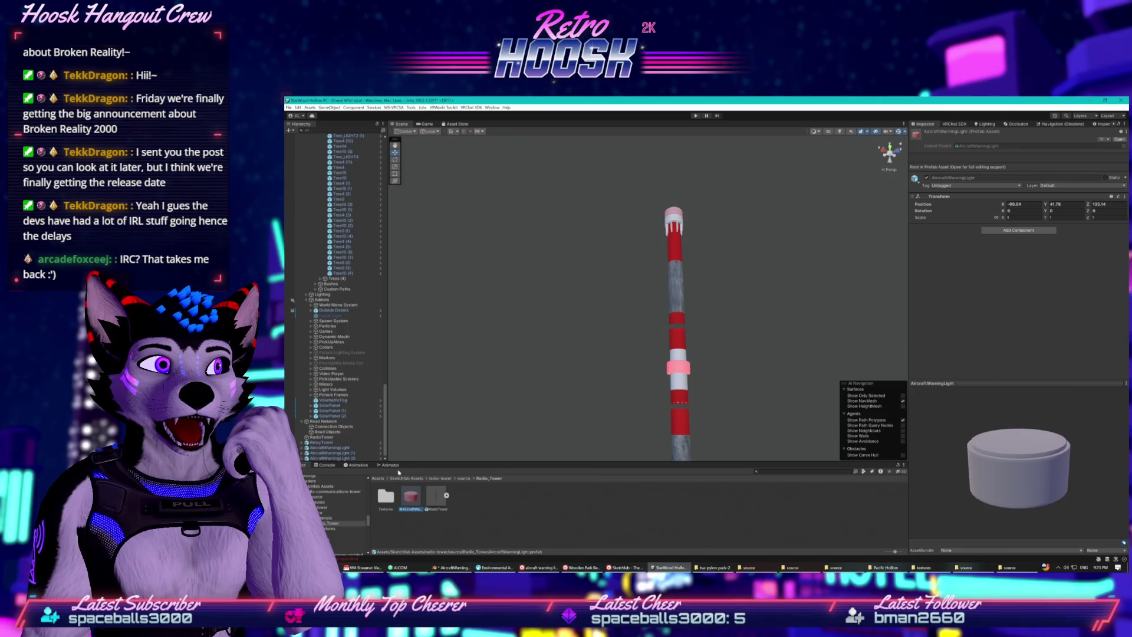
- Save AircraftWarningLight (2) as a new original prefab in the Project panel
{"action": "left_click", "coordinate": [420, 518]}
{"action": "left_click_drag", "start_coordinate": [332, 458], "coordinate": [519, 513]}
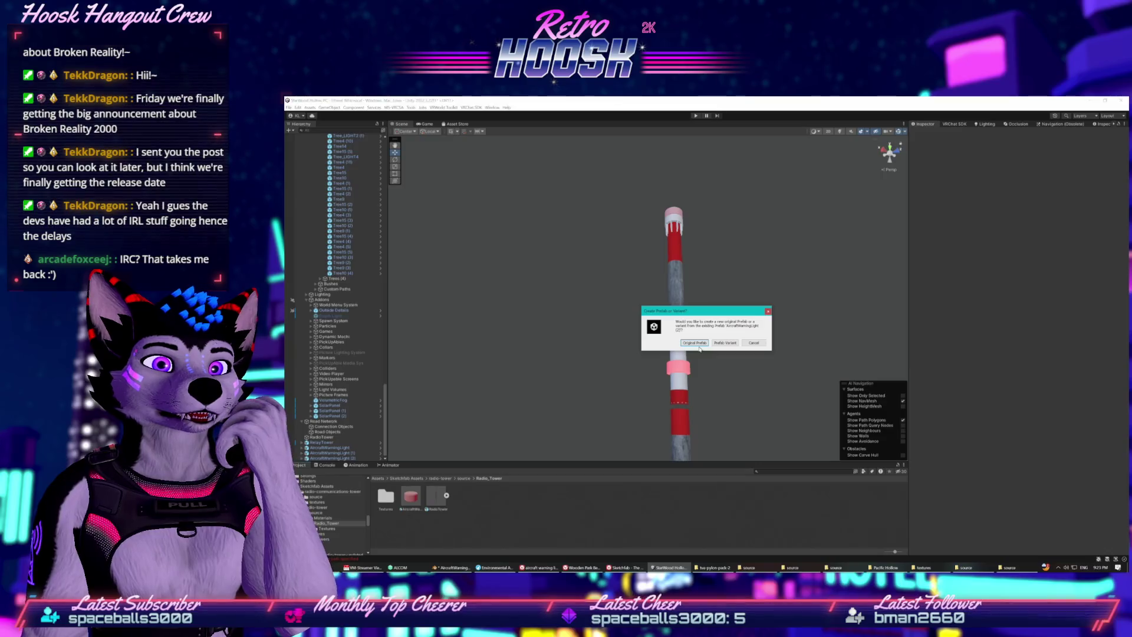
{"action": "left_click", "coordinate": [695, 343]}
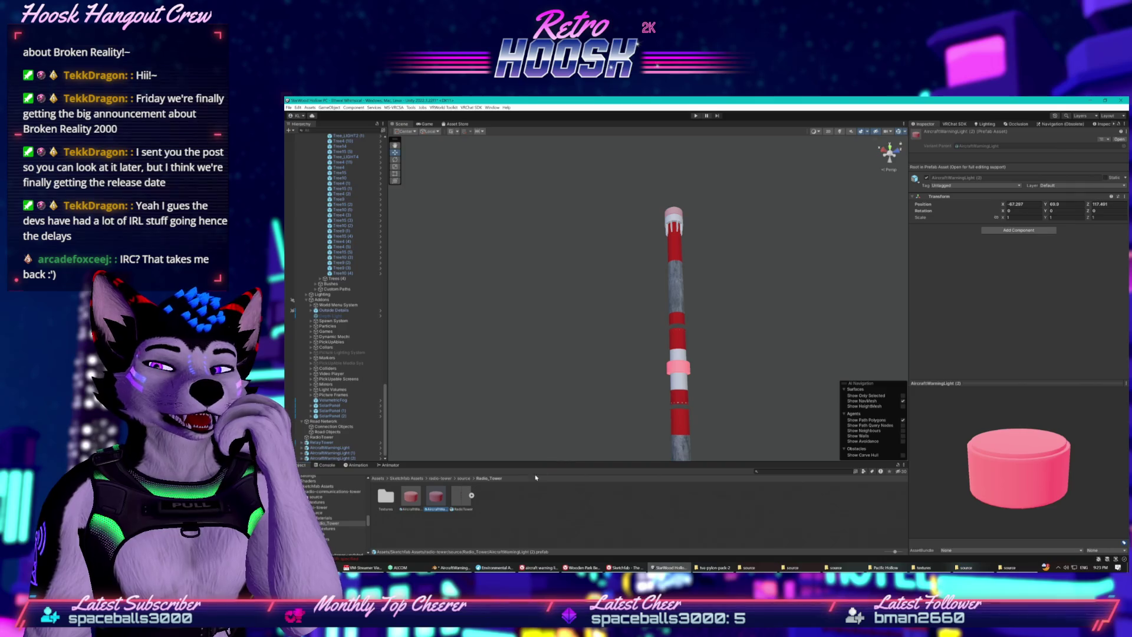
- Rename the new prefab AircraftWarningLightStrobe and place it in the scene
{"action": "right_click", "coordinate": [431, 511]}
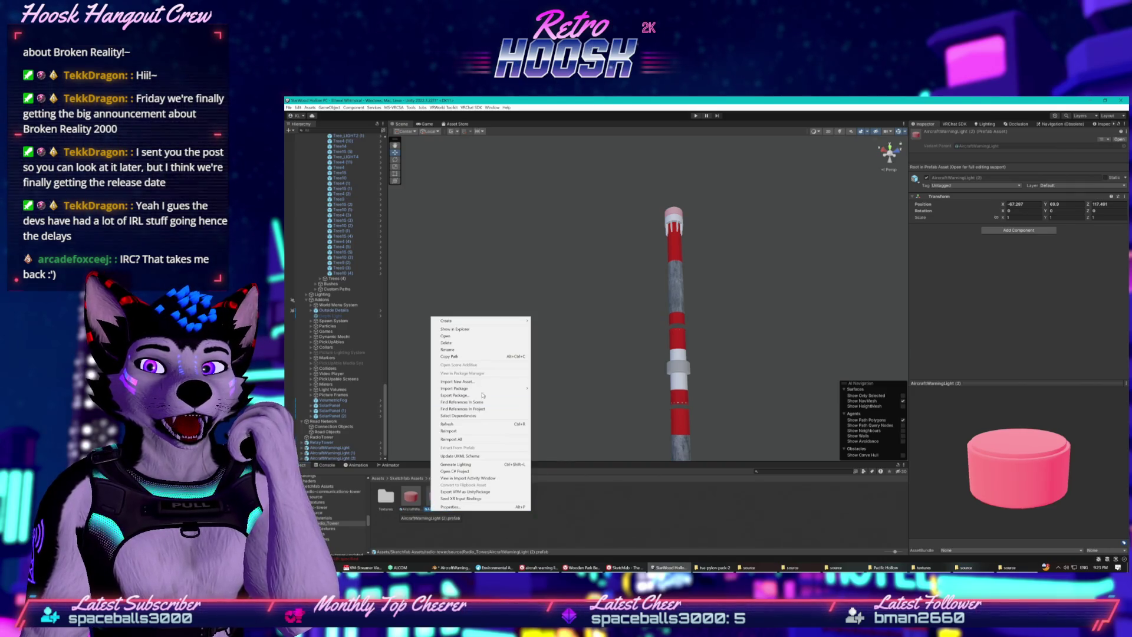
{"action": "left_click", "coordinate": [455, 350]}
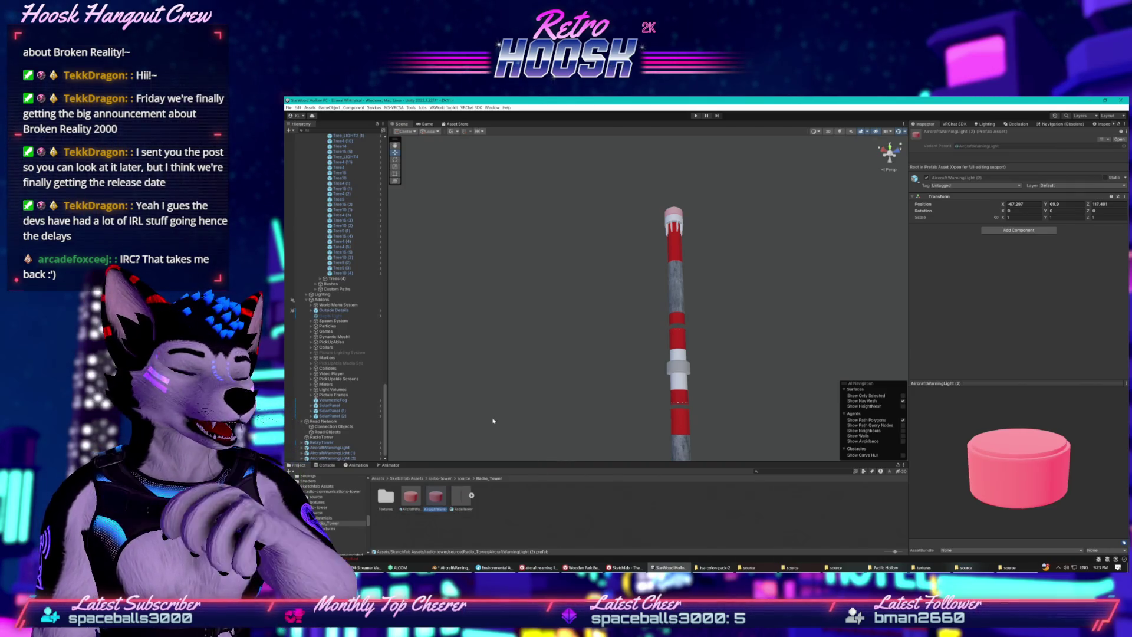
{"action": "key", "text": "End"}
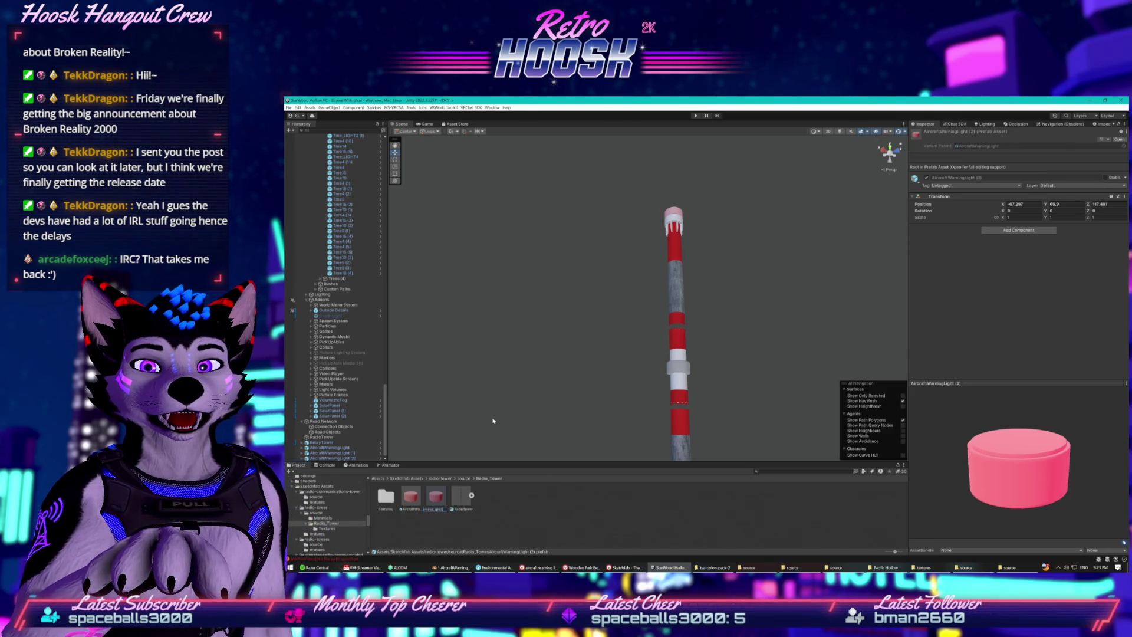
{"action": "key", "text": "Return"}
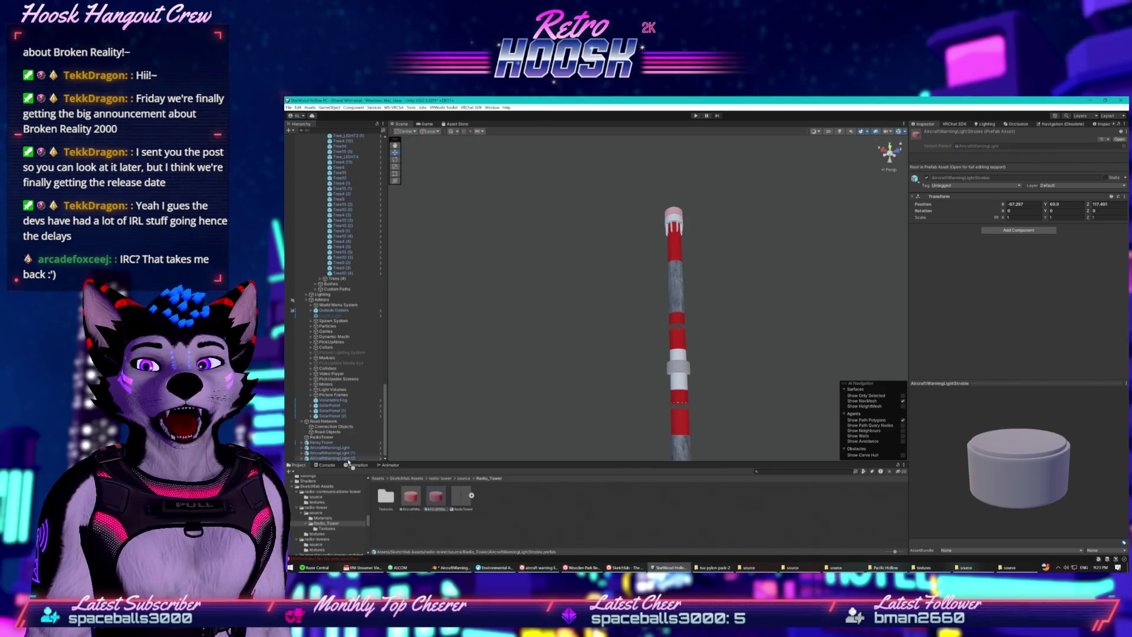
{"action": "left_click_drag", "start_coordinate": [346, 464], "coordinate": [339, 458]}
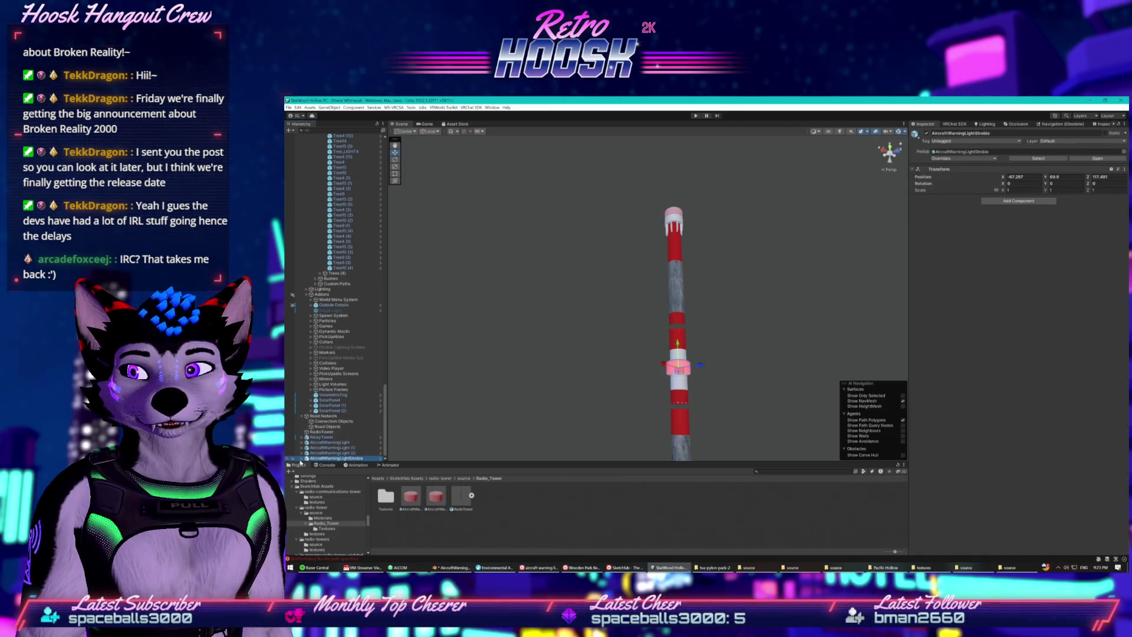
- Frame the strobe prefab's Radio child, then the whole tower, and deselect
{"action": "key", "text": "Down"}
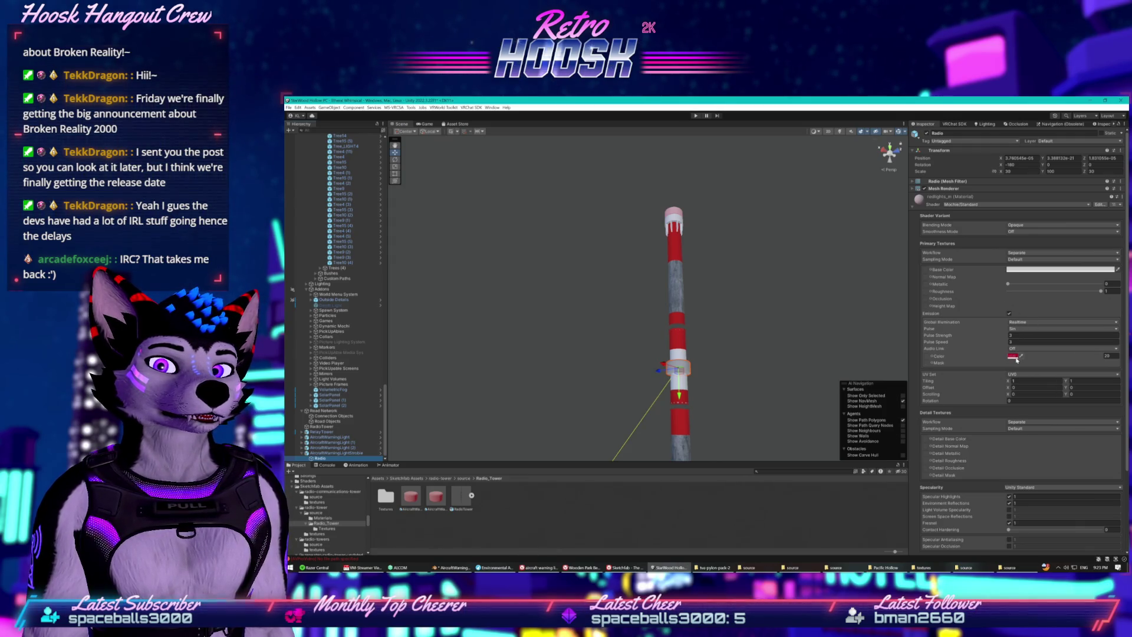
{"action": "key", "text": "f"}
{"action": "scroll", "coordinate": [797, 349], "scroll_direction": "down", "scroll_amount": 5}
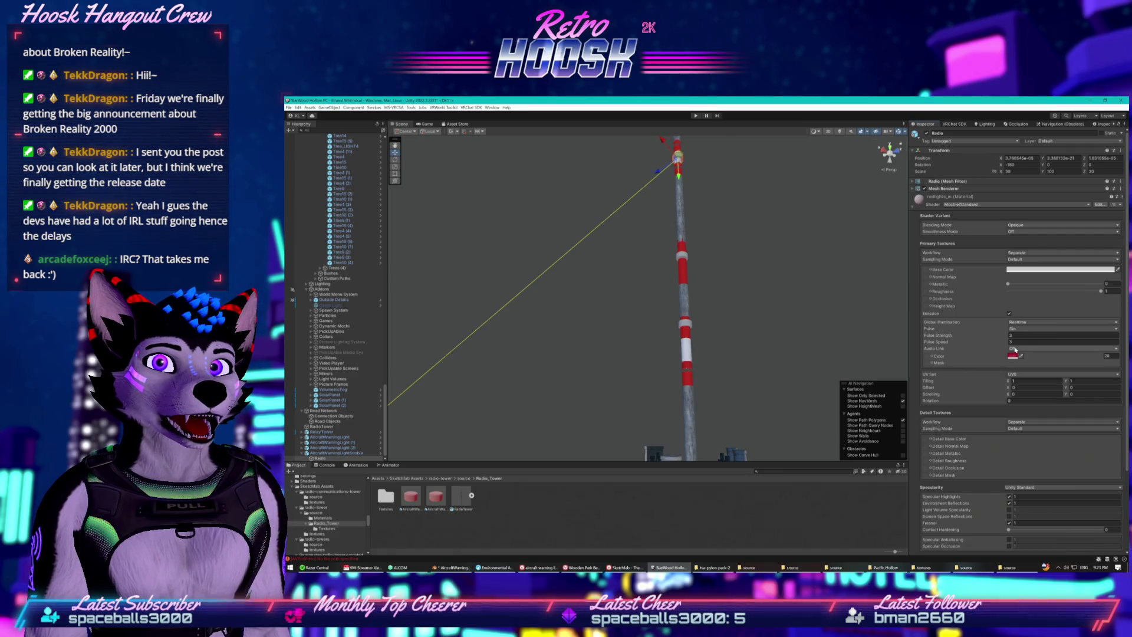
{"action": "key", "text": "f"}
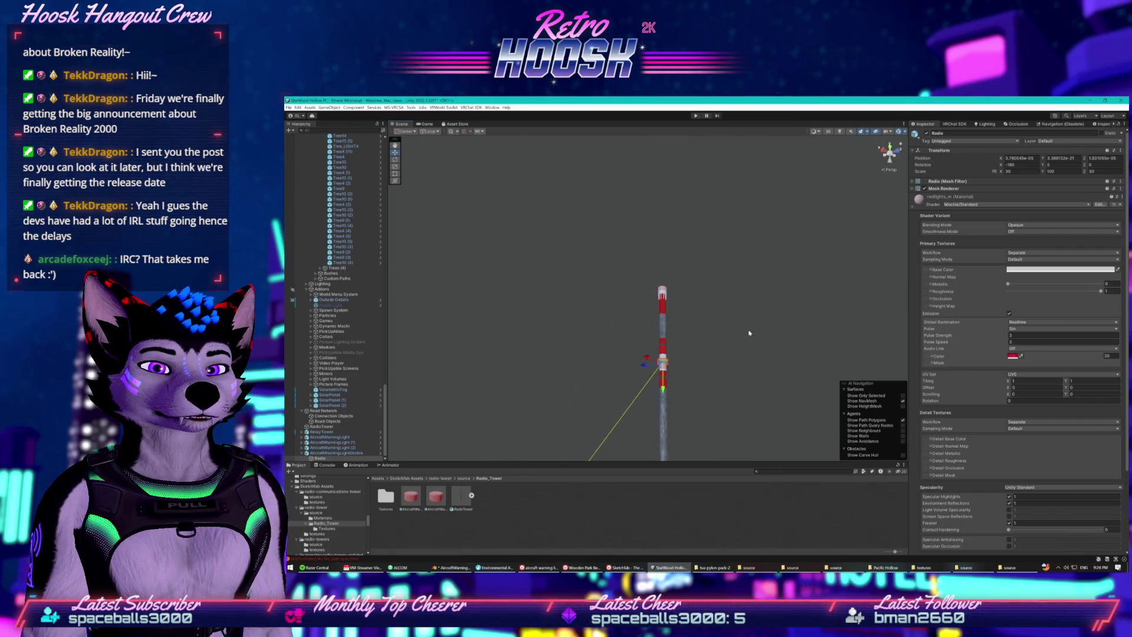
{"action": "left_click", "coordinate": [749, 333]}
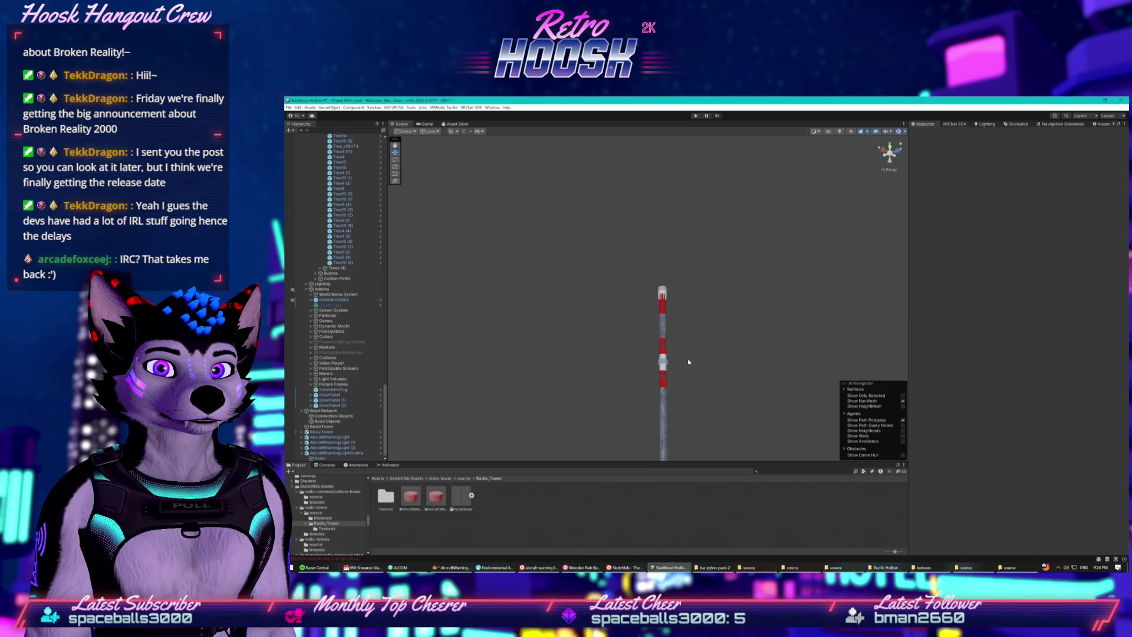
- Try grey as the Radio emission colour, cancel to keep red, and open the material's options
{"action": "left_click", "coordinate": [342, 457]}
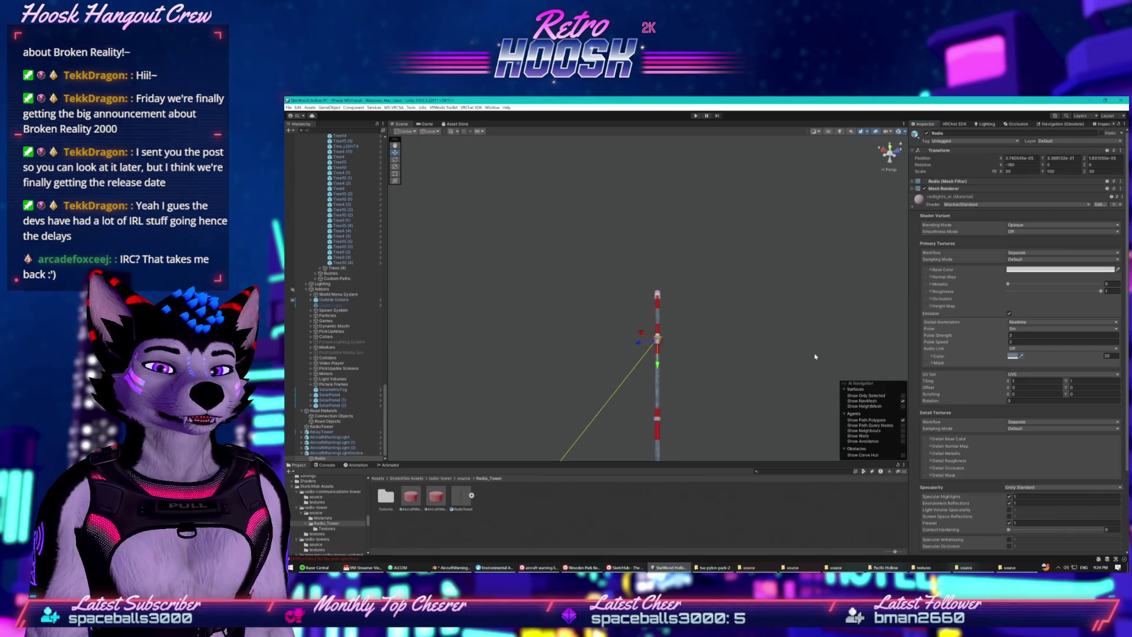
{"action": "left_click", "coordinate": [1012, 356]}
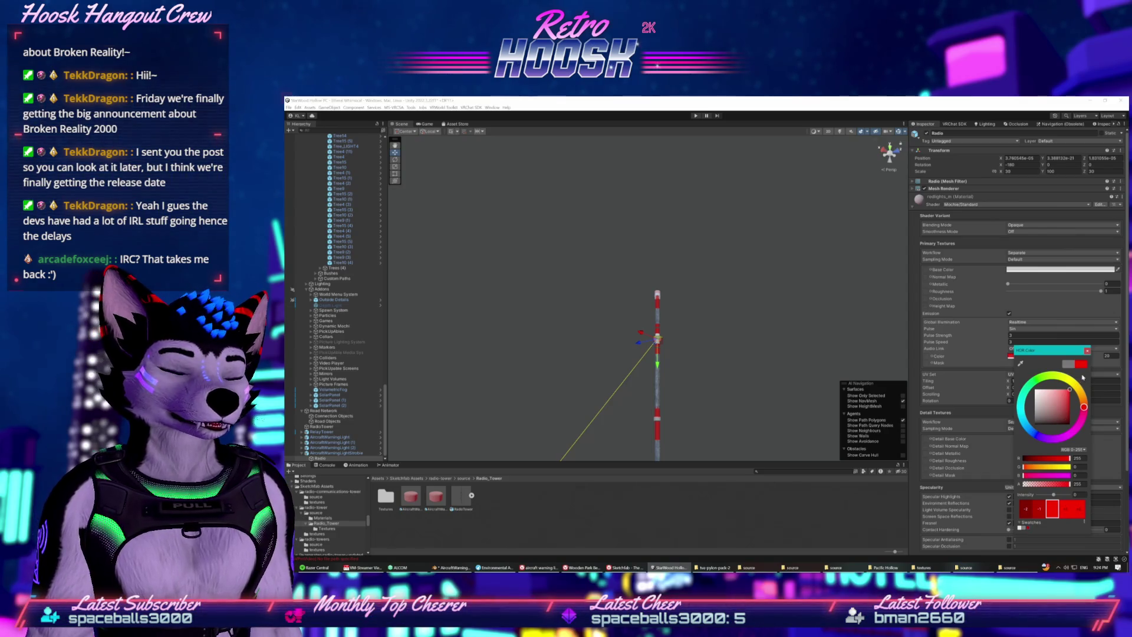
{"action": "left_click", "coordinate": [1086, 367]}
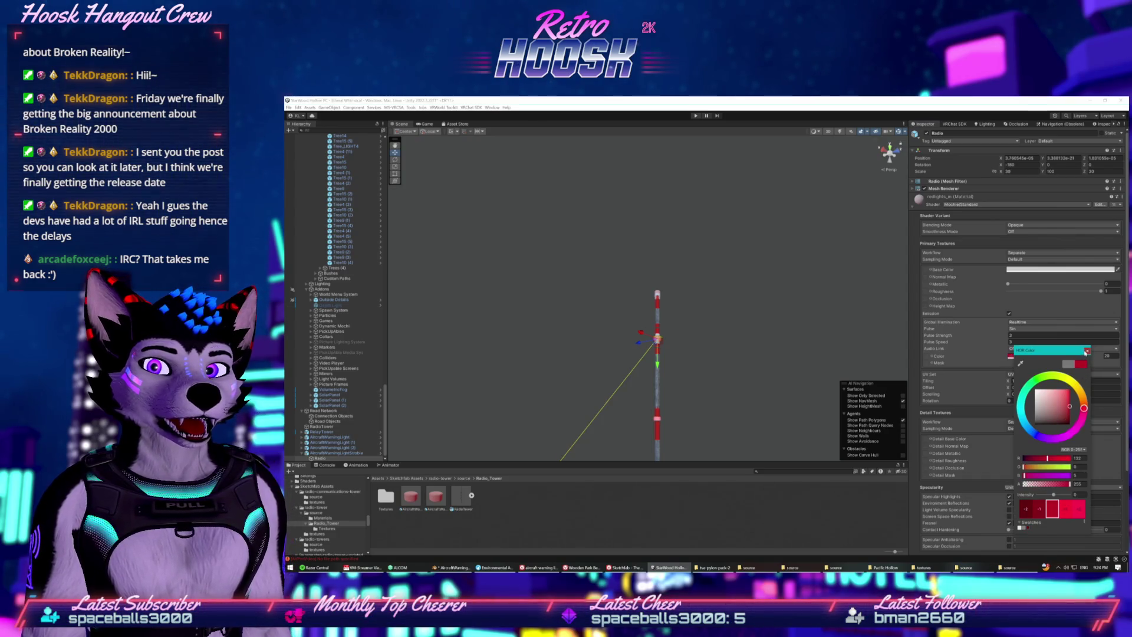
{"action": "key", "text": "Escape"}
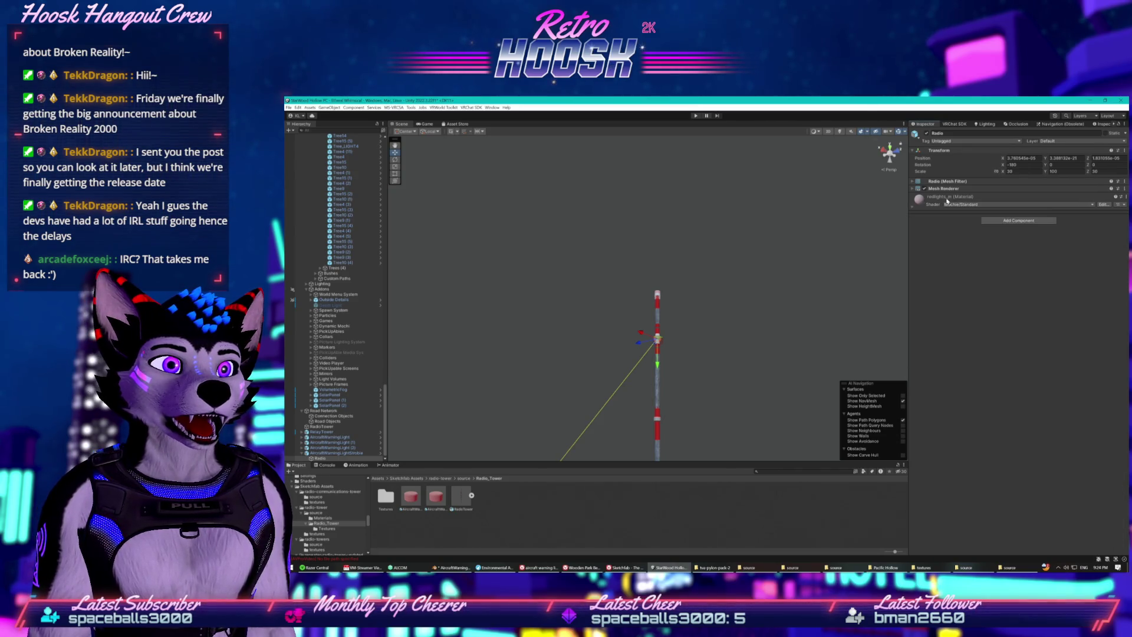
{"action": "left_click", "coordinate": [1123, 197]}
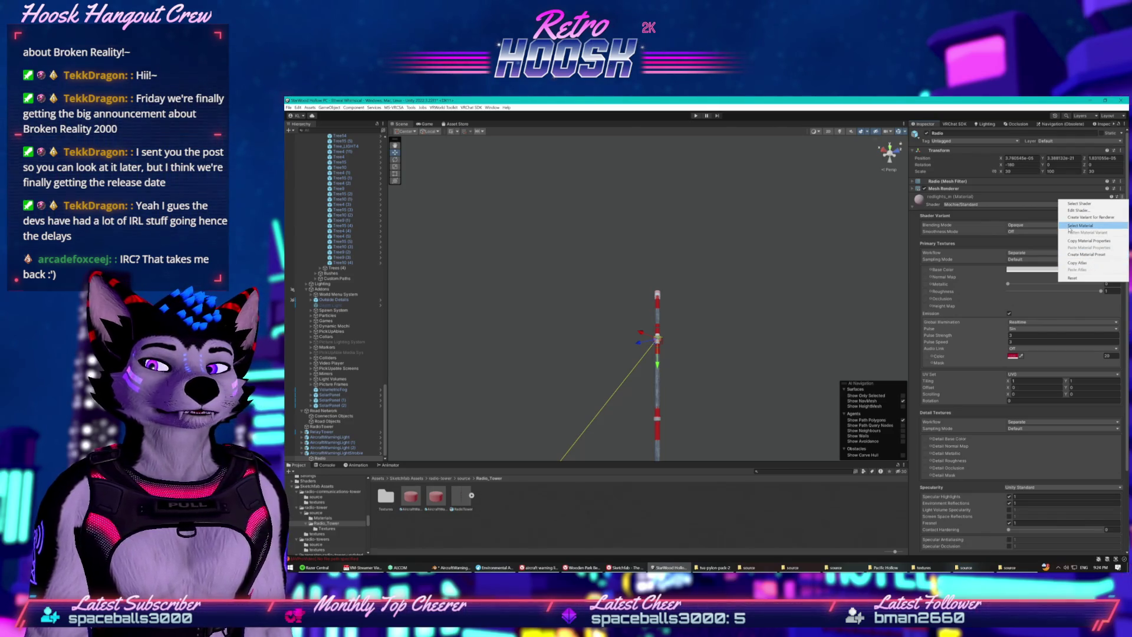
- Find the redlights_m material via Select Material and show its folder in File Explorer
{"action": "left_click", "coordinate": [1079, 226]}
{"action": "left_click", "coordinate": [384, 498]}
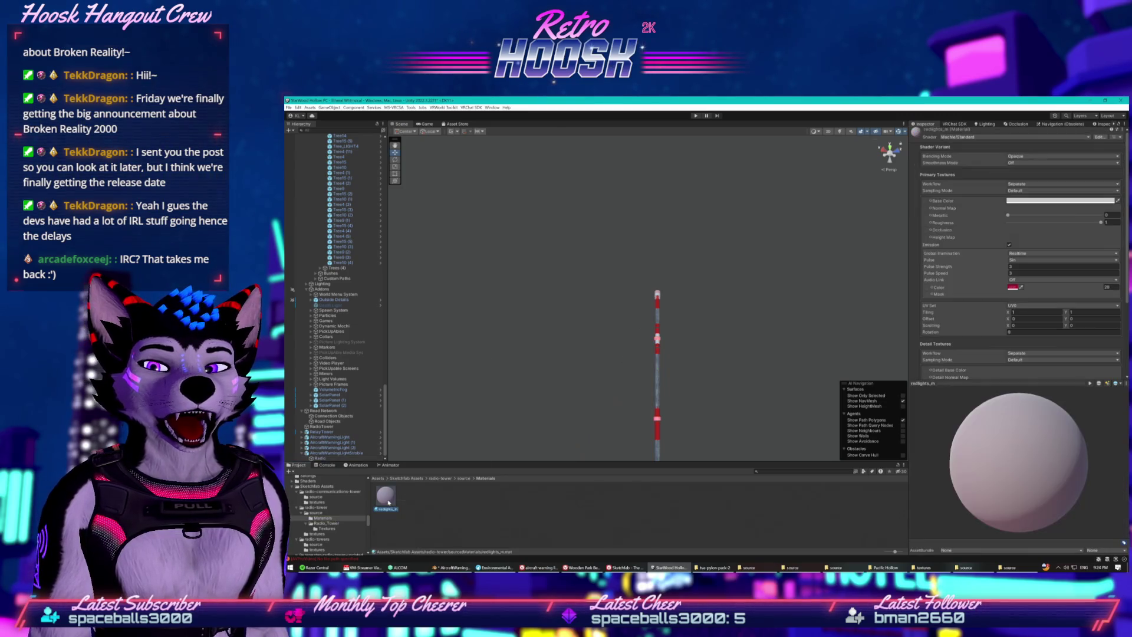
{"action": "right_click", "coordinate": [386, 498]}
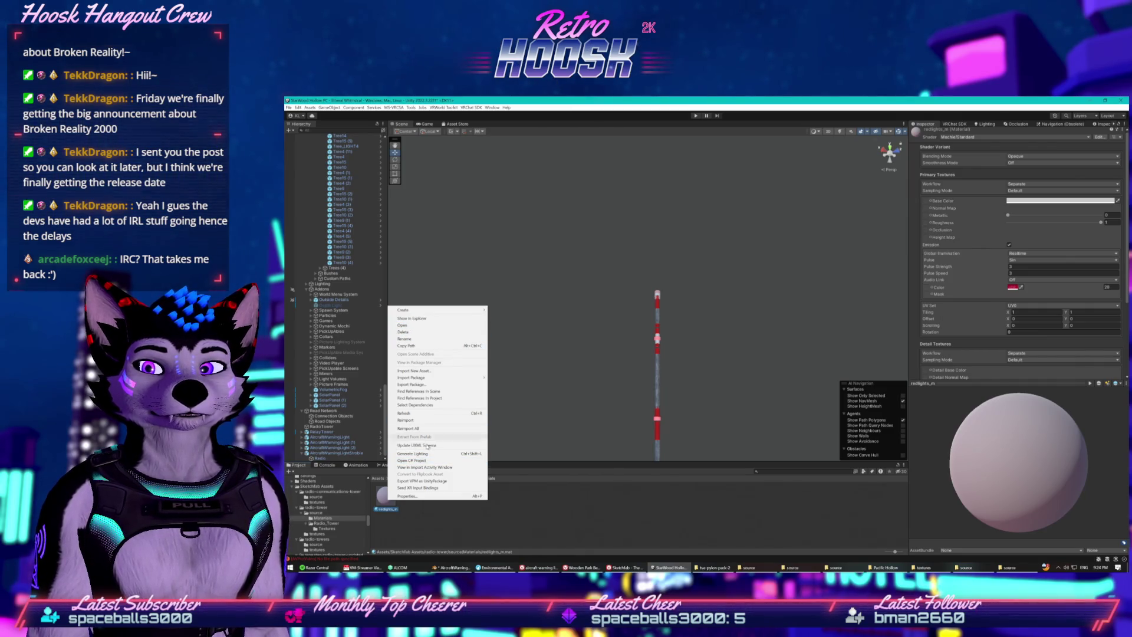
{"action": "left_click", "coordinate": [406, 516]}
{"action": "left_click", "coordinate": [384, 496]}
{"action": "right_click", "coordinate": [429, 501]}
{"action": "left_click", "coordinate": [466, 323]}
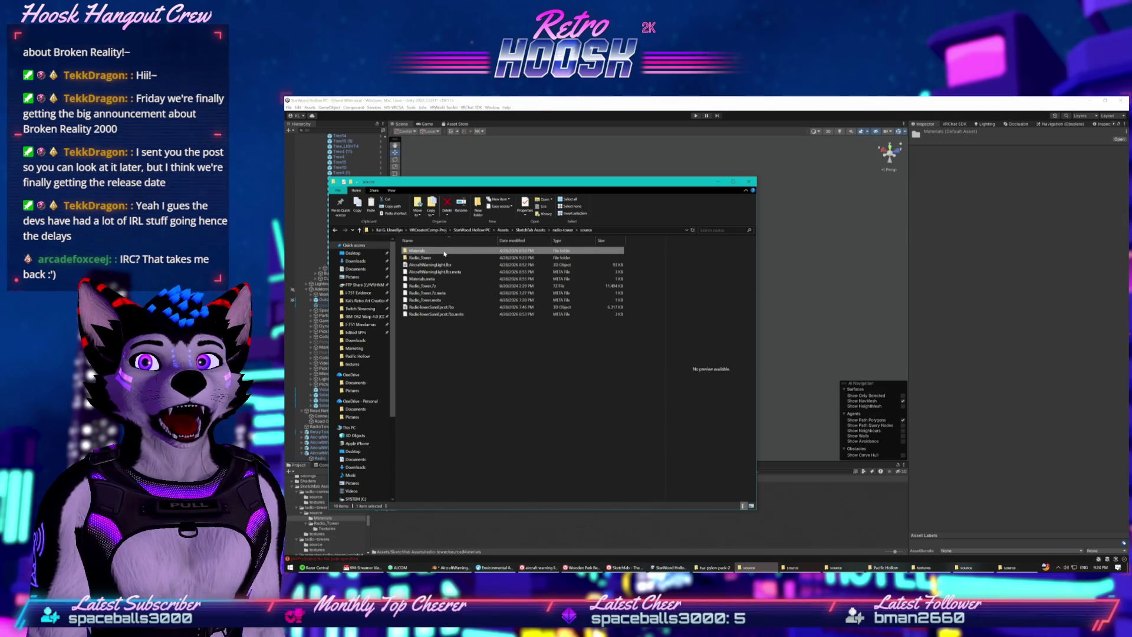
- Copy and paste redlights_m and its meta file in Materials, creating redlights_m - Copy
{"action": "double_click", "coordinate": [445, 254]}
{"action": "left_click_drag", "start_coordinate": [420, 287], "coordinate": [429, 250]}
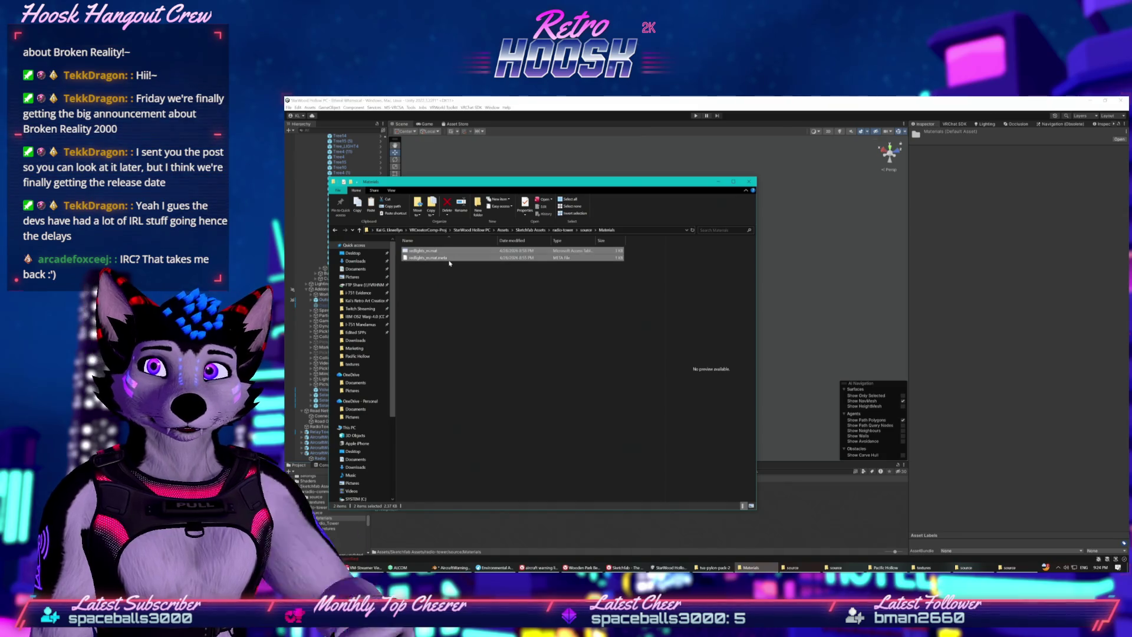
{"action": "left_click", "coordinate": [521, 287]}
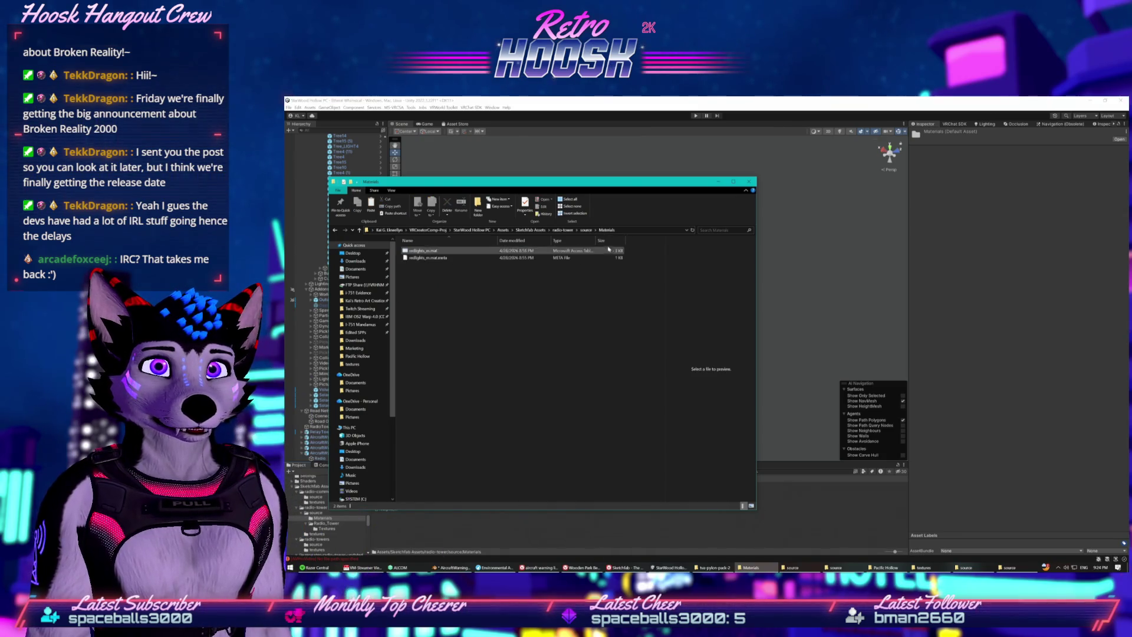
{"action": "left_click_drag", "start_coordinate": [595, 240], "coordinate": [625, 240]}
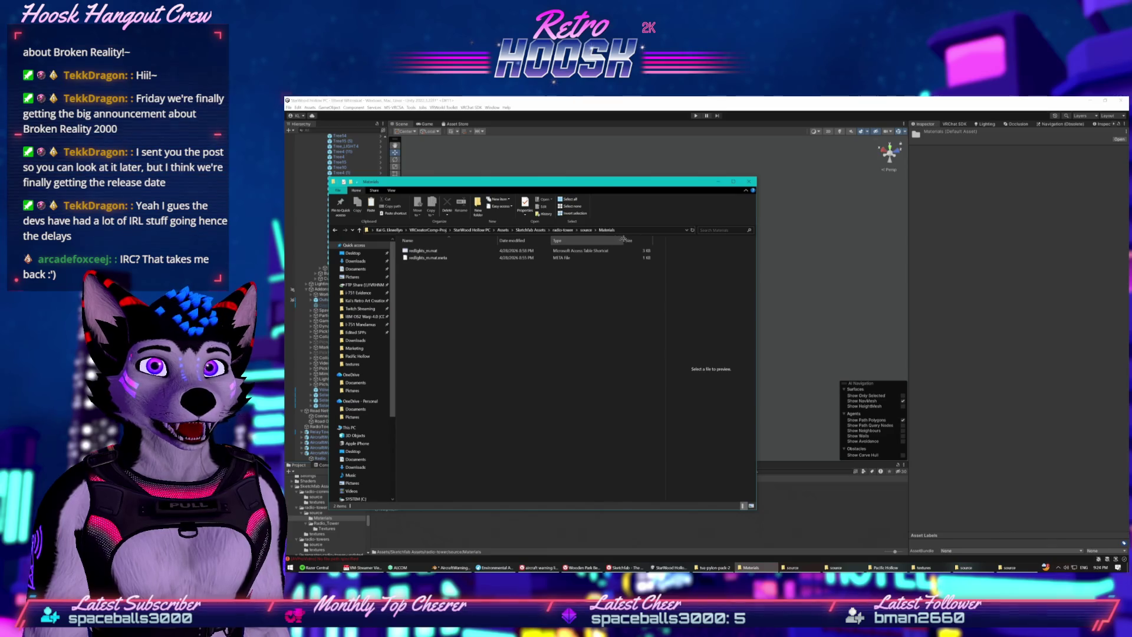
{"action": "left_click_drag", "start_coordinate": [563, 271], "coordinate": [466, 251]}
{"action": "right_click", "coordinate": [465, 250]}
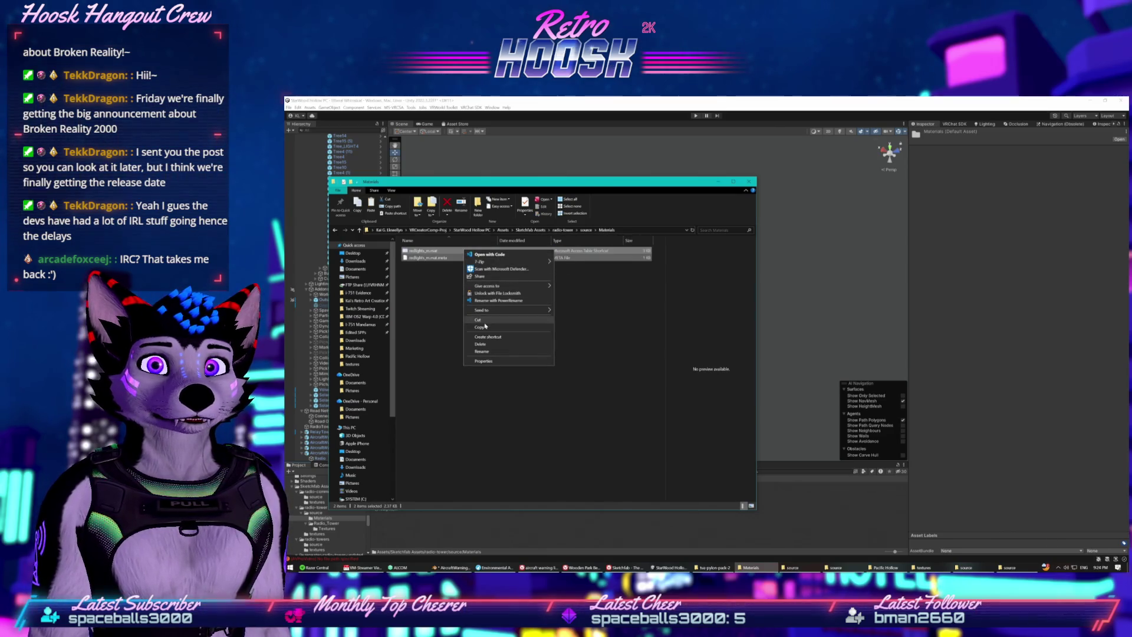
{"action": "key", "text": "Escape"}
{"action": "right_click", "coordinate": [457, 307]}
{"action": "left_click", "coordinate": [475, 353]}
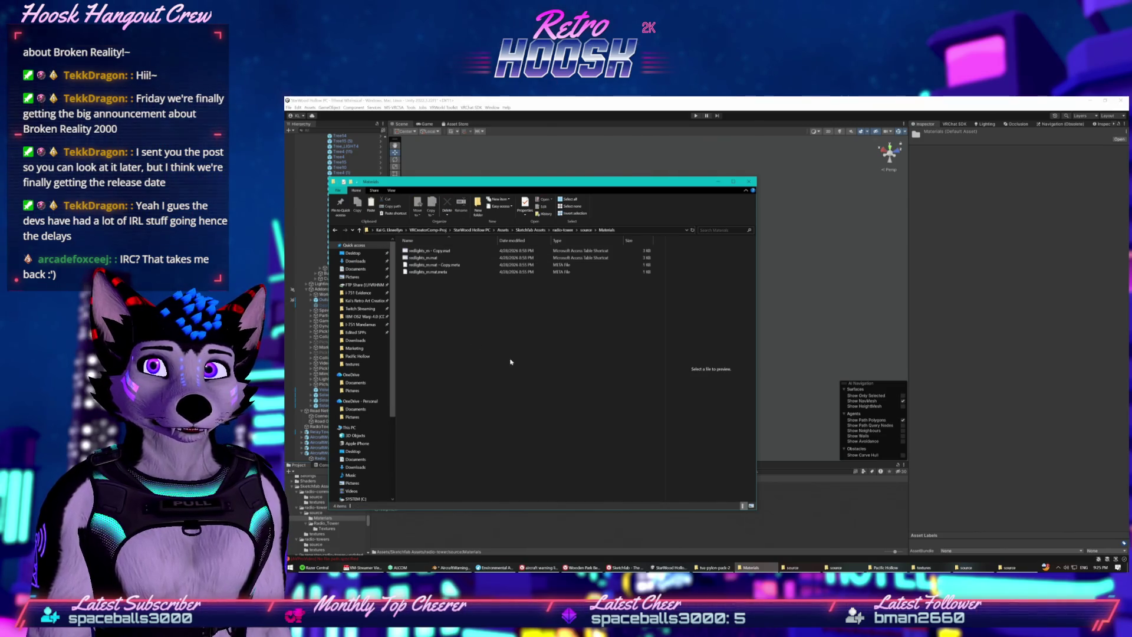
{"action": "left_click", "coordinate": [544, 523]}
{"action": "left_click", "coordinate": [385, 497]}
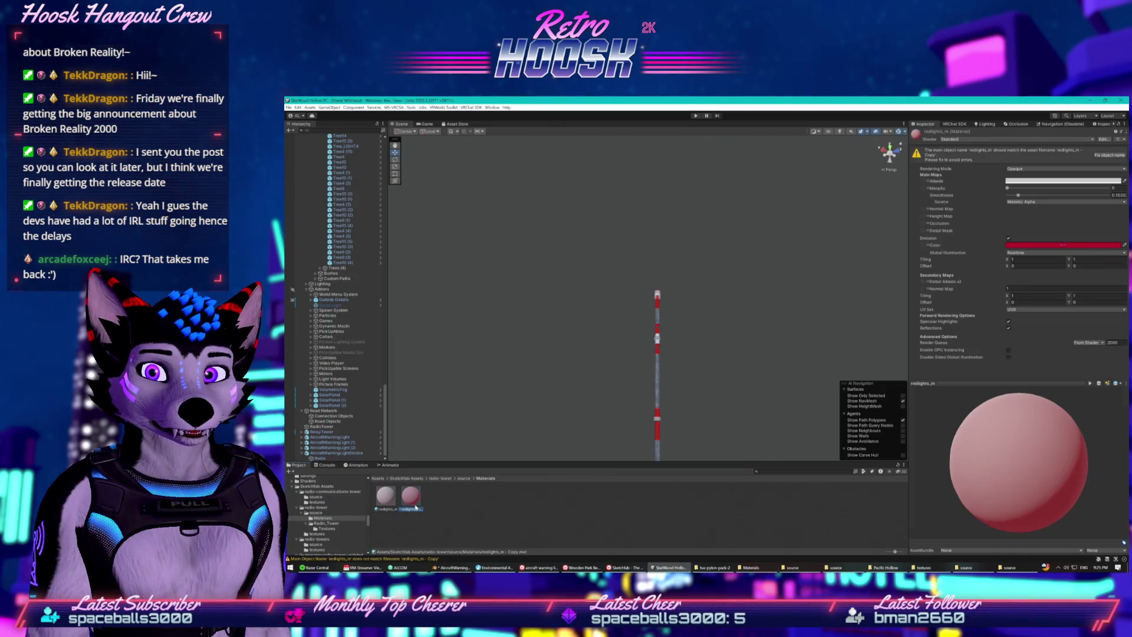
- Fix the copied material's object name and rename it strobelights
{"action": "left_click", "coordinate": [408, 499]}
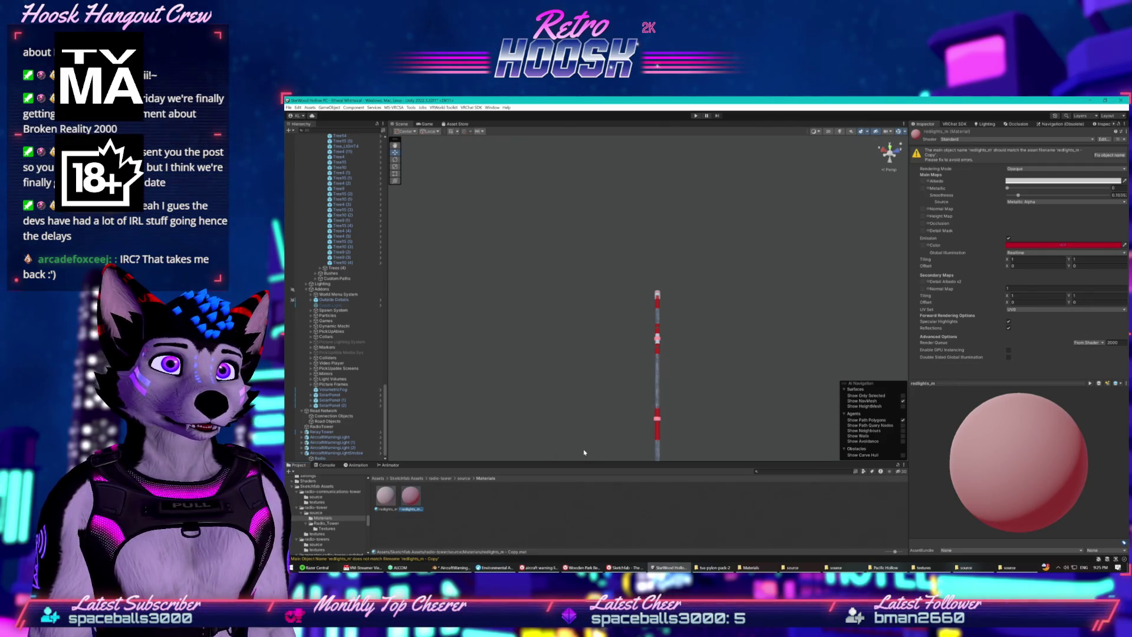
{"action": "left_click", "coordinate": [1108, 155]}
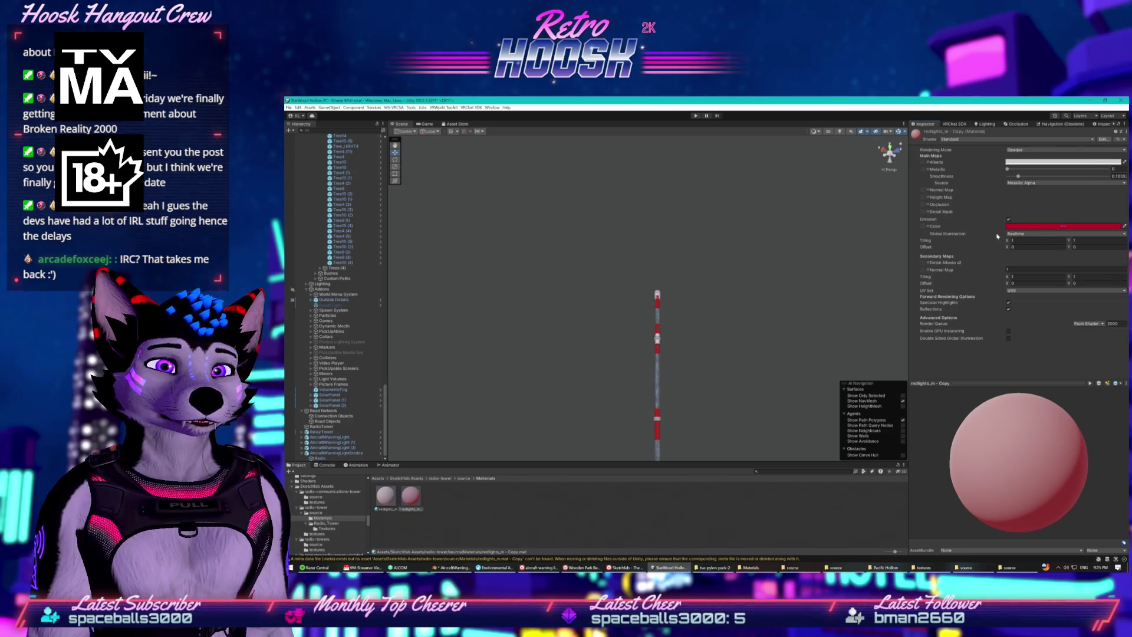
{"action": "right_click", "coordinate": [411, 505]}
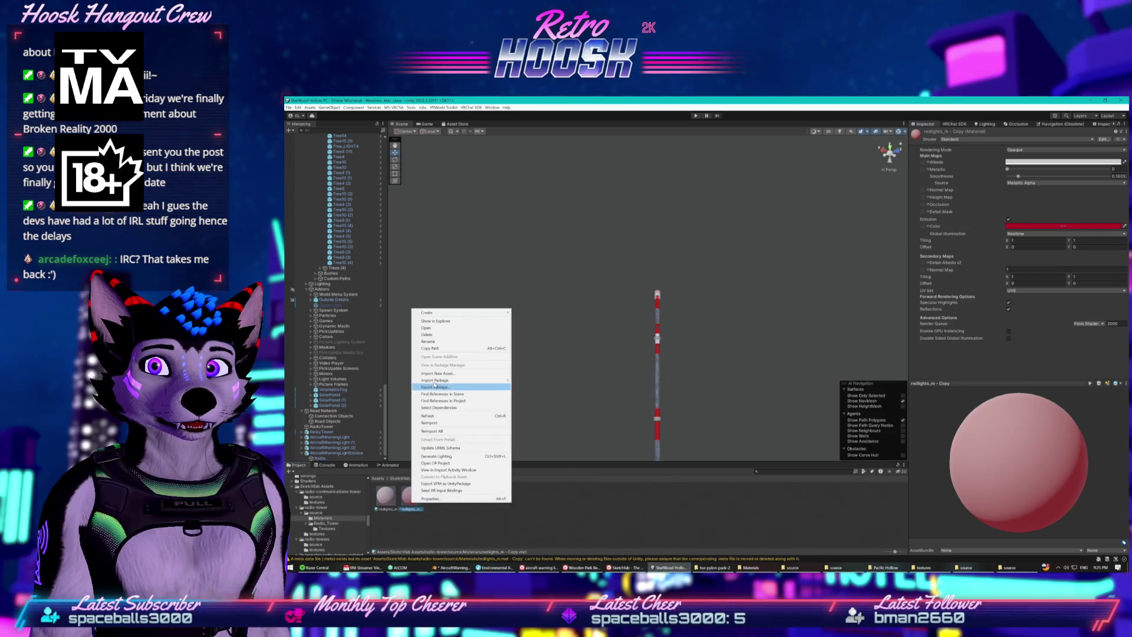
{"action": "left_click", "coordinate": [474, 382]}
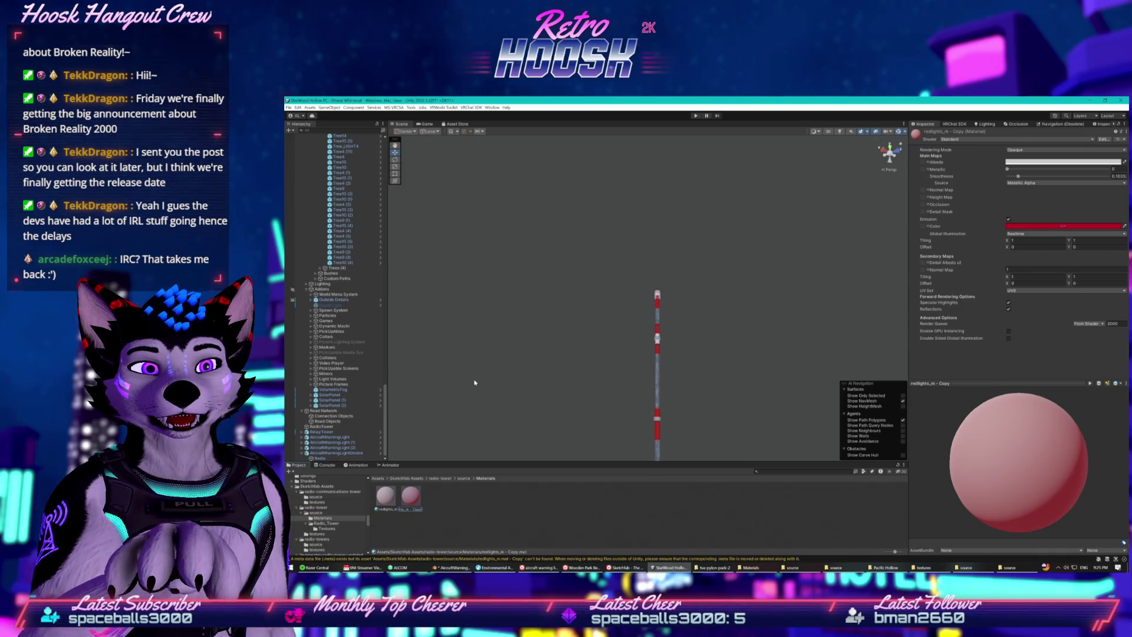
{"action": "key", "text": "Home"}
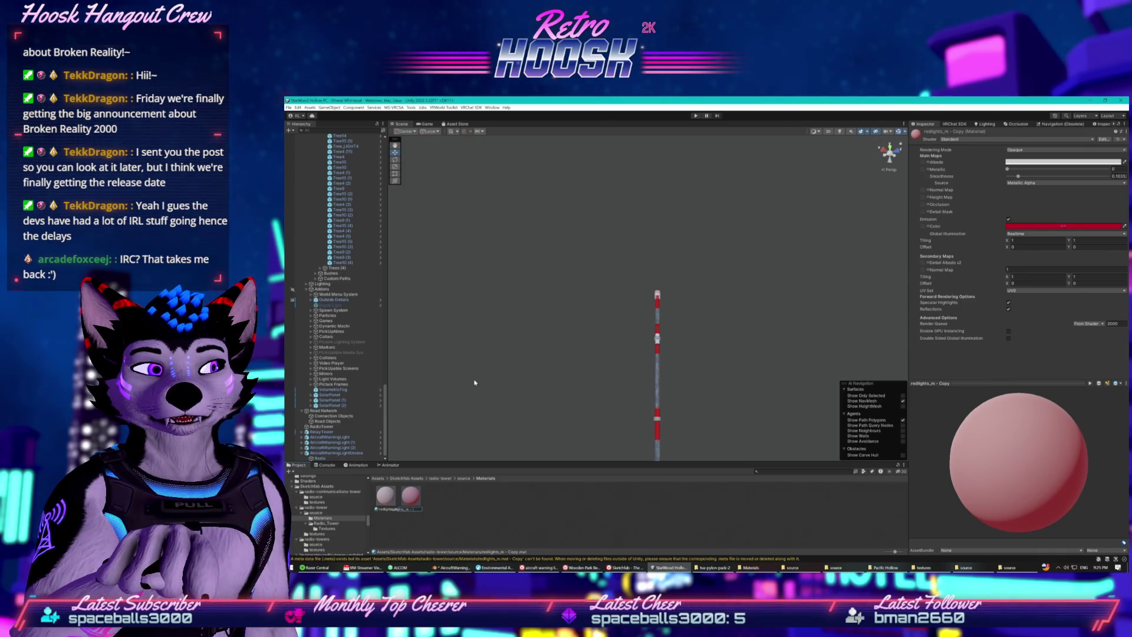
{"action": "key", "text": "ctrl+shift+Right"}
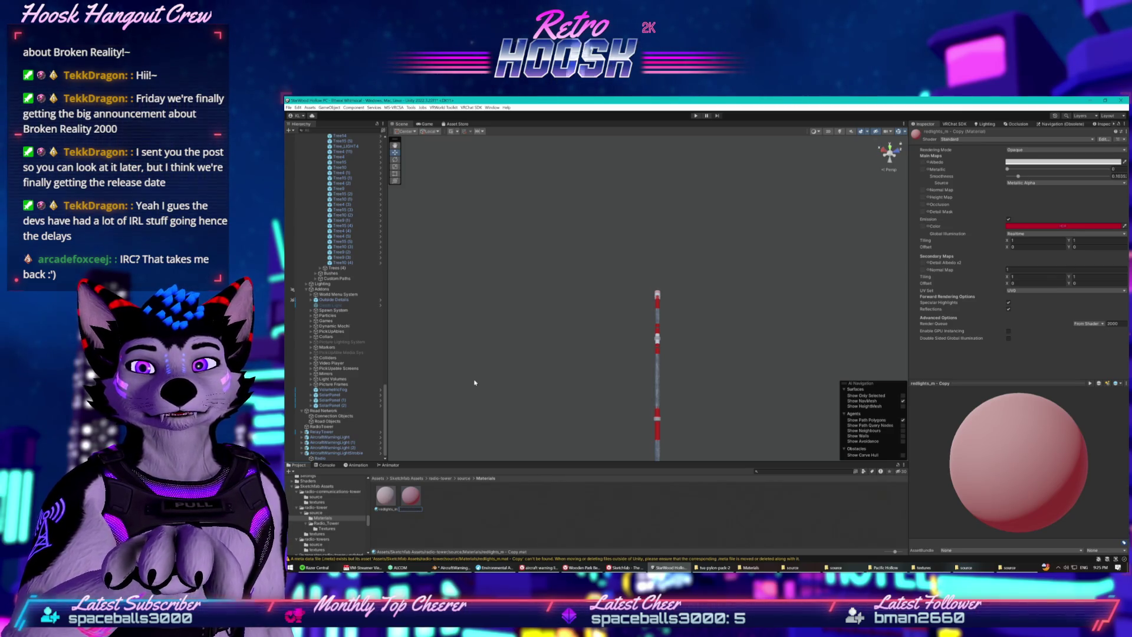
{"action": "key", "text": "ctrl+shift+Right"}
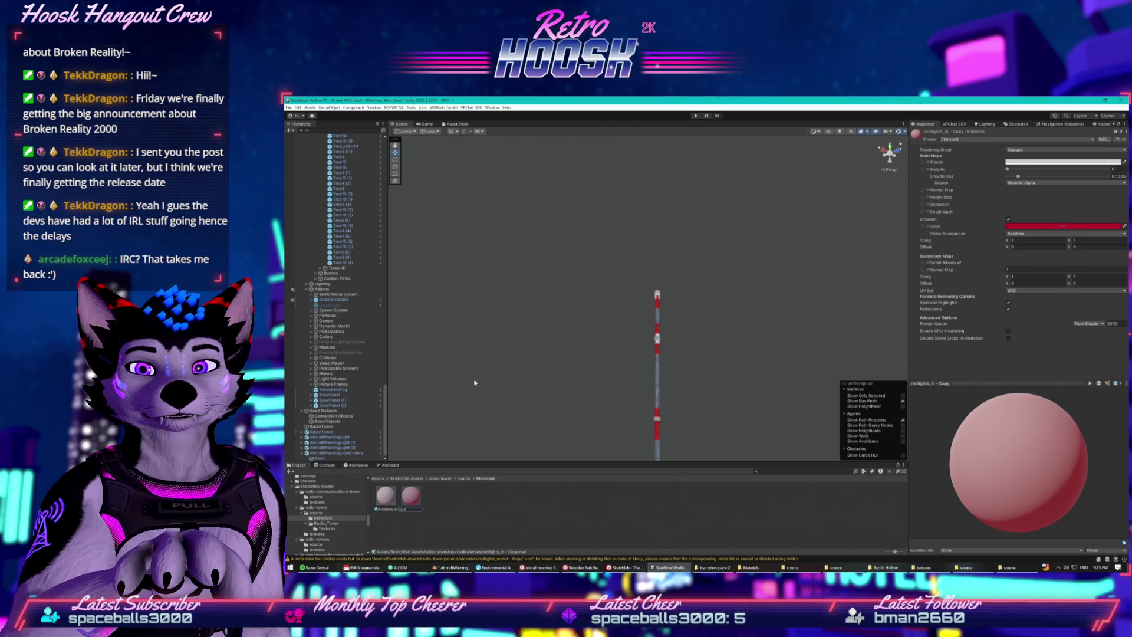
{"action": "key", "text": "Return"}
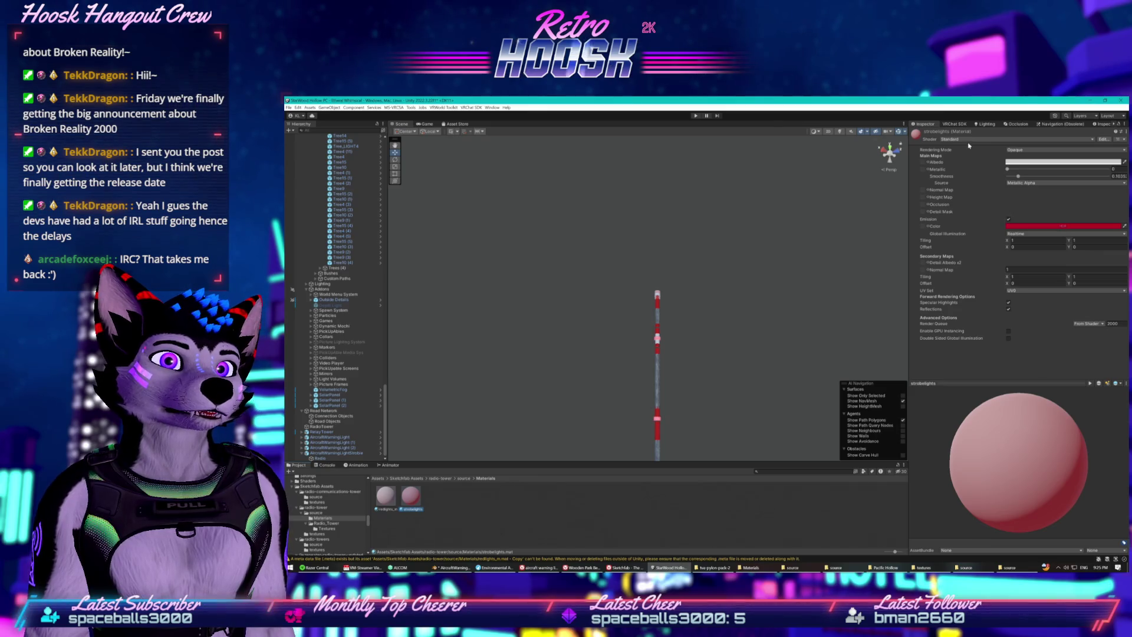
- Give strobelights the Mochie/Standard shader and a light grey (190) emission colour
{"action": "left_click", "coordinate": [1020, 139]}
{"action": "left_click", "coordinate": [972, 240]}
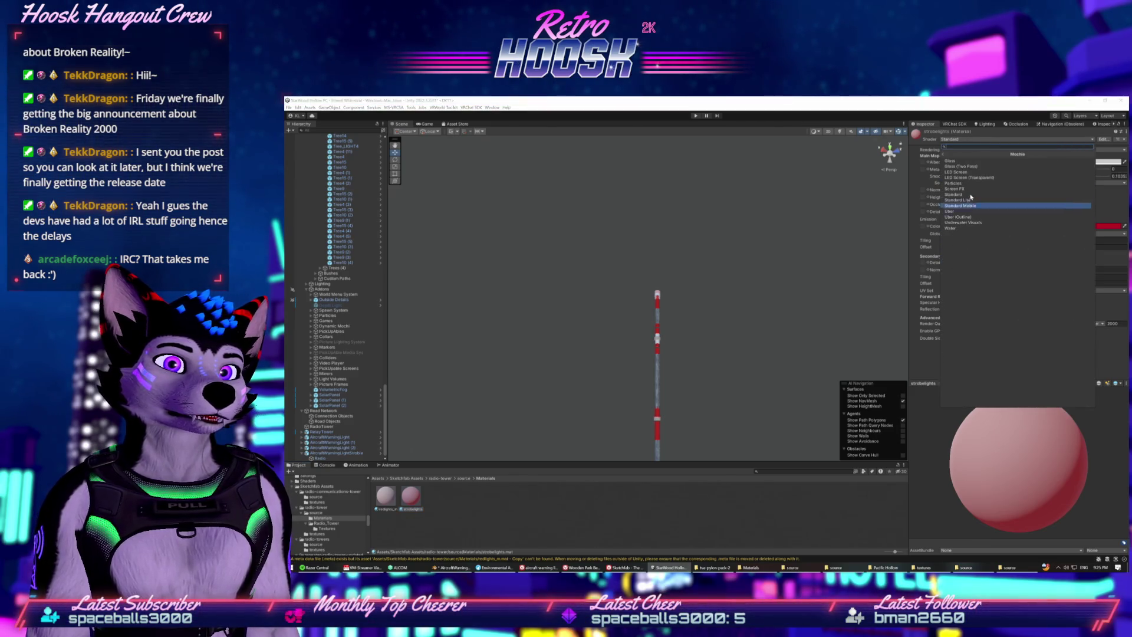
{"action": "left_click", "coordinate": [969, 194]}
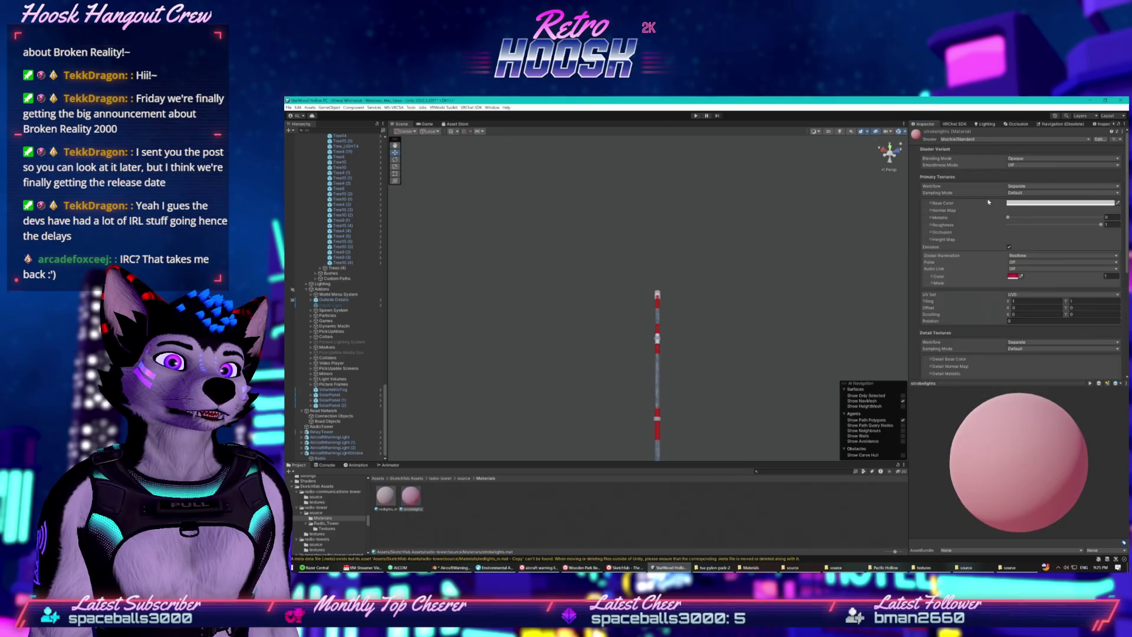
{"action": "left_click", "coordinate": [1014, 277]}
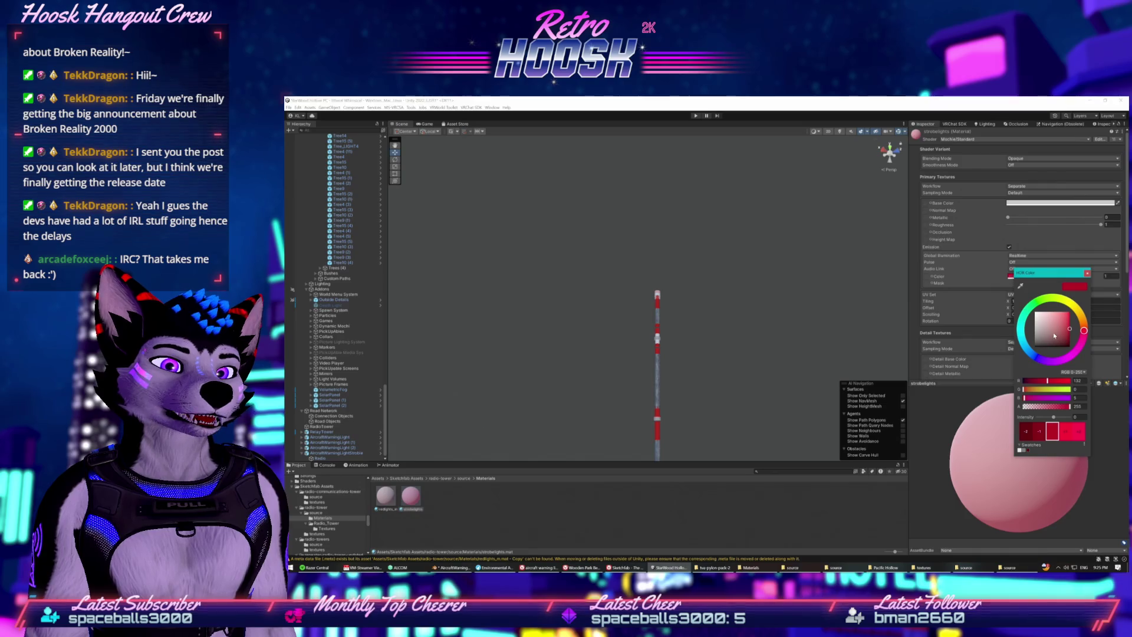
{"action": "left_click_drag", "start_coordinate": [1055, 335], "coordinate": [1026, 308]}
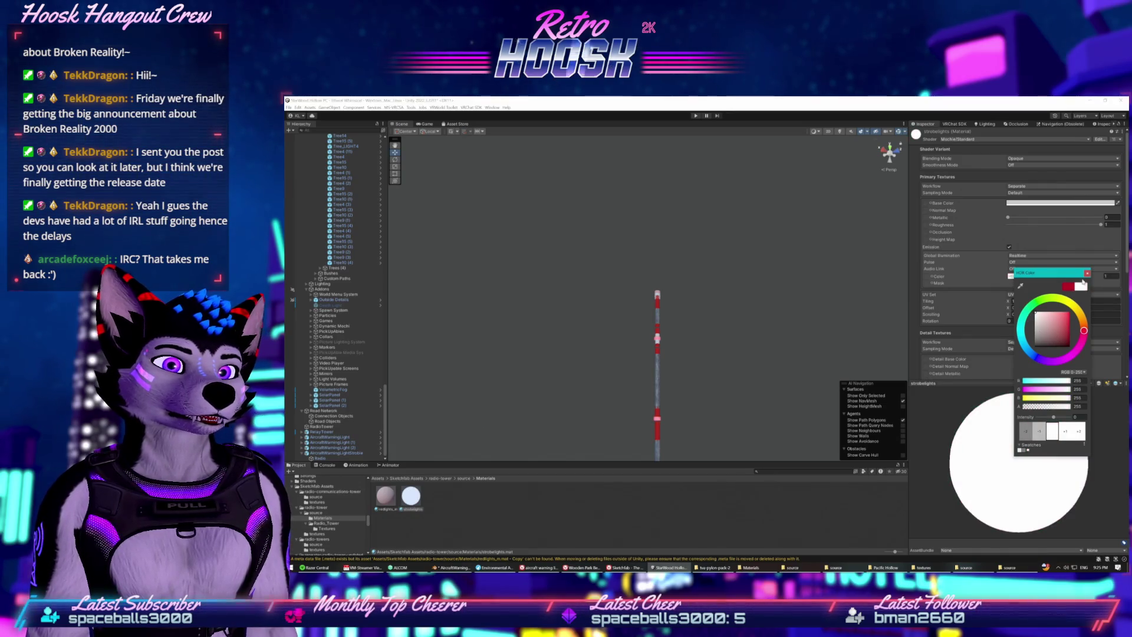
{"action": "left_click", "coordinate": [1027, 320]}
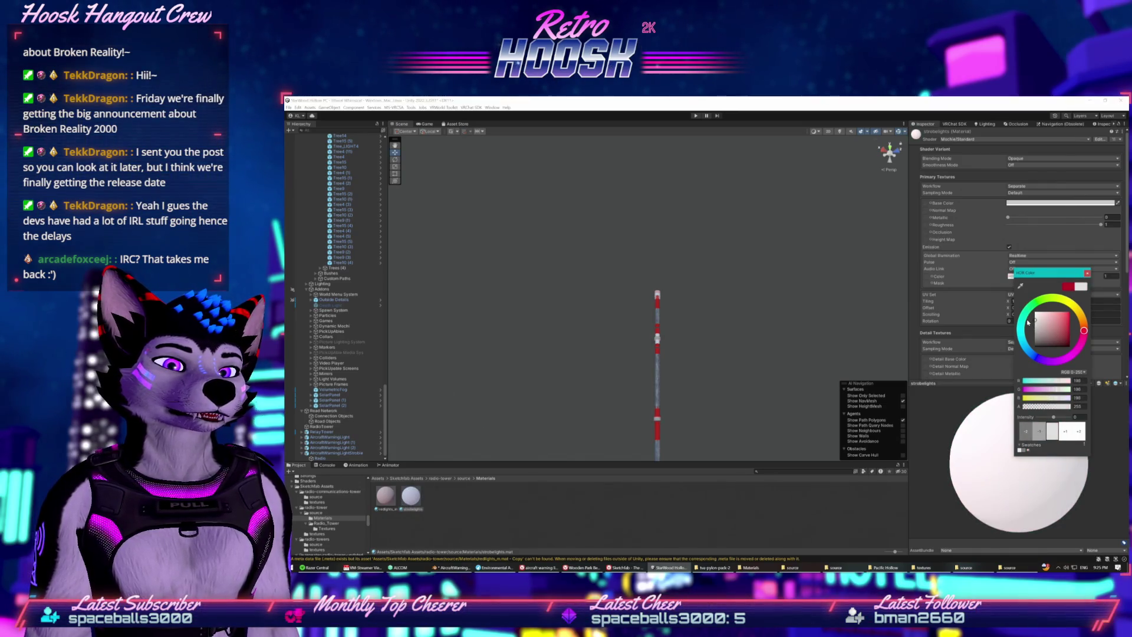
{"action": "left_click", "coordinate": [1086, 273]}
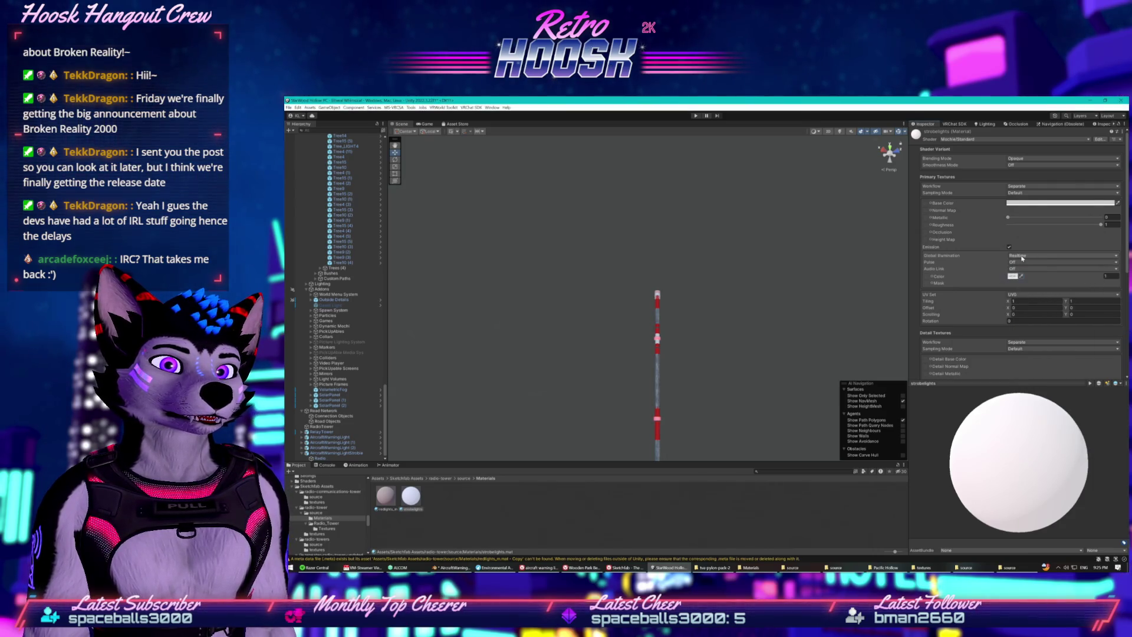
- Set the emission pulse to Triangle with a pulse strength of 10
{"action": "left_click", "coordinate": [1024, 263]}
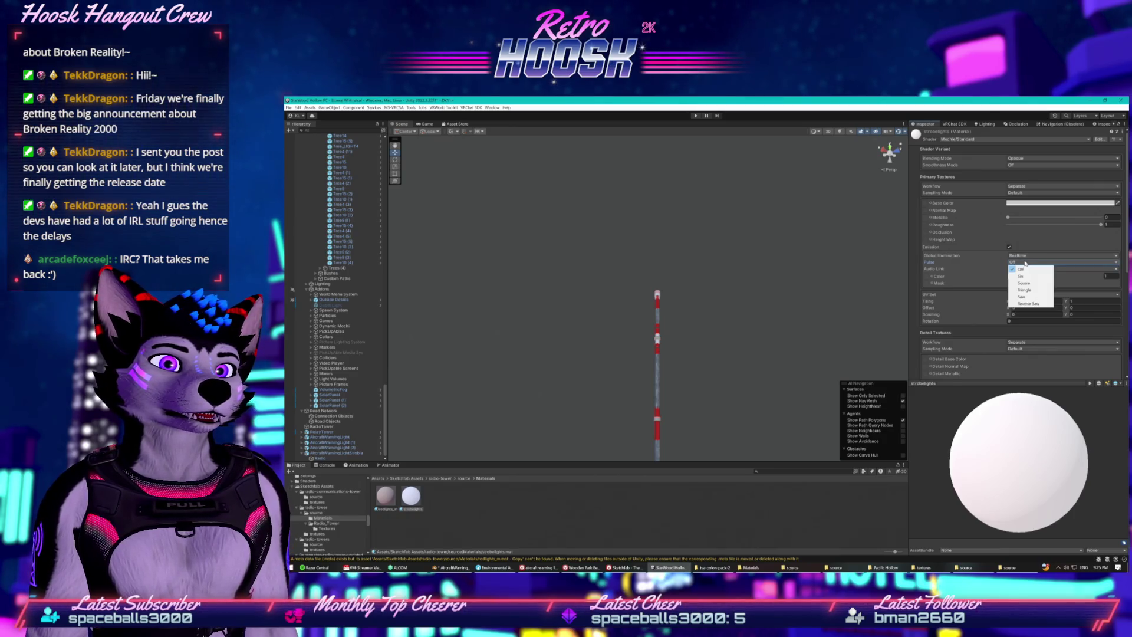
{"action": "left_click", "coordinate": [1032, 293]}
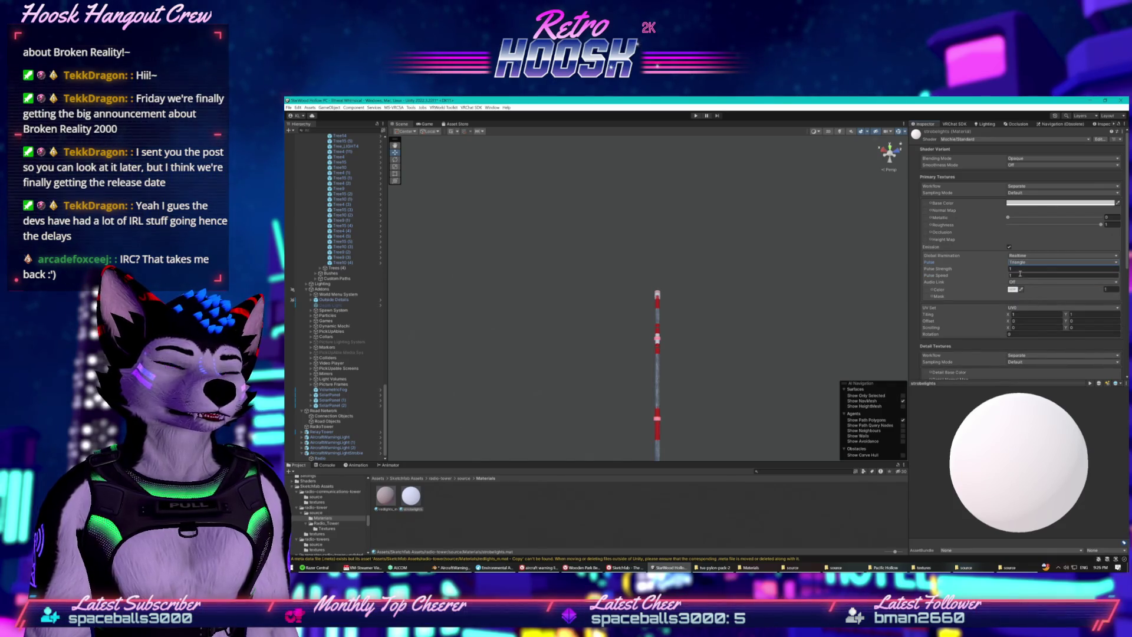
{"action": "left_click", "coordinate": [1023, 270]}
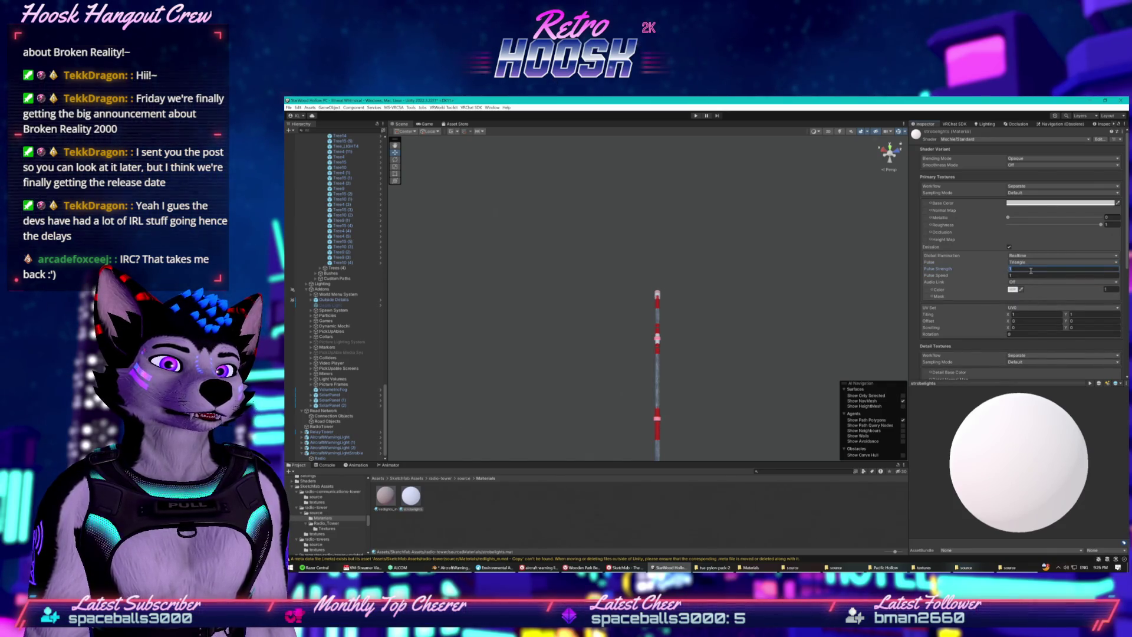
{"action": "type", "text": "0"}
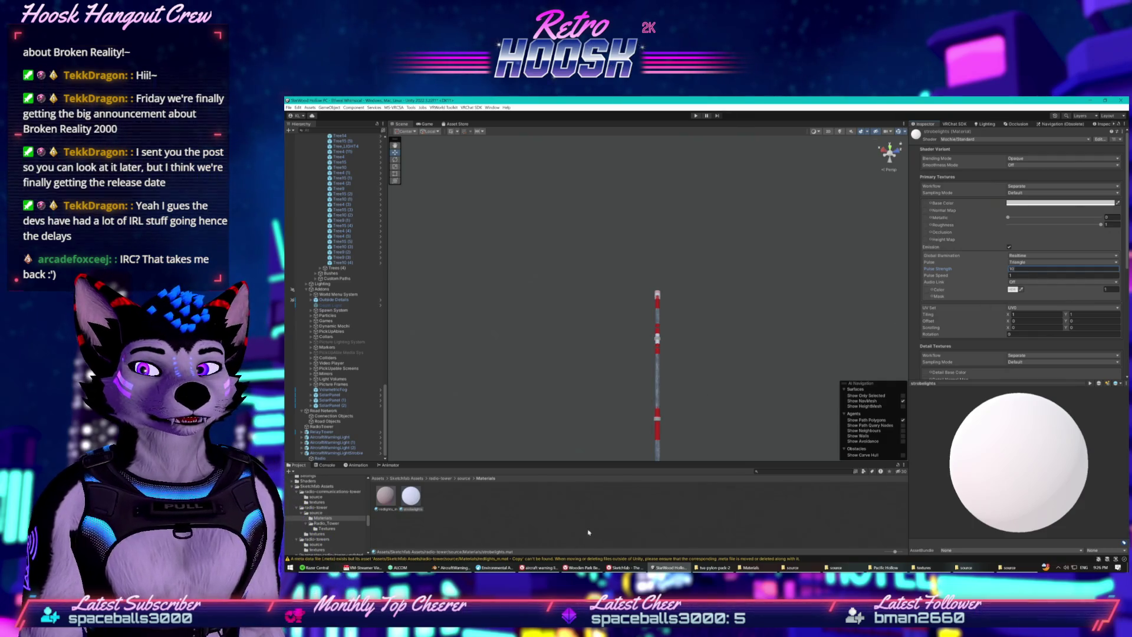
{"action": "left_click", "coordinate": [591, 528]}
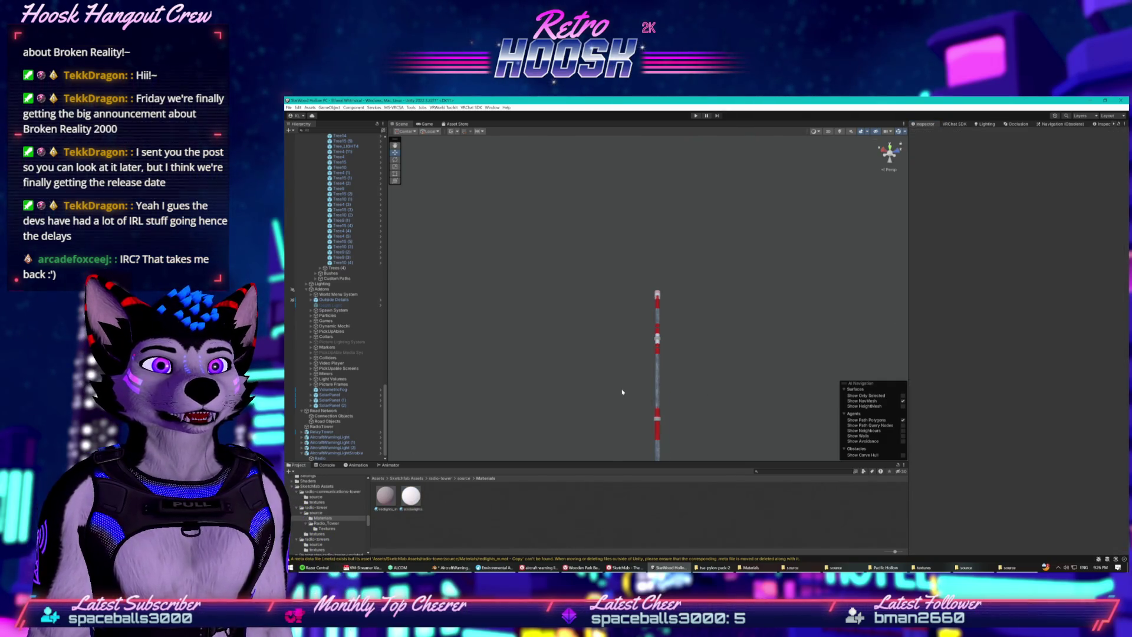
{"action": "left_click", "coordinate": [662, 367]}
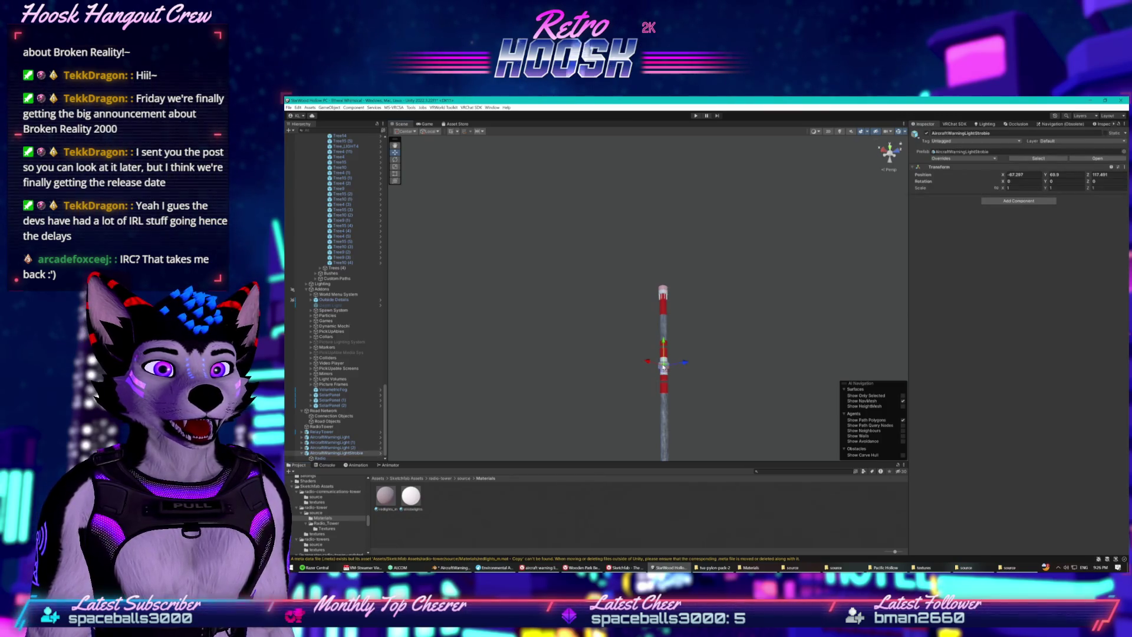
- Drag strobelights into the Parent field of the Radio object's redlights_m material
{"action": "left_click", "coordinate": [352, 454]}
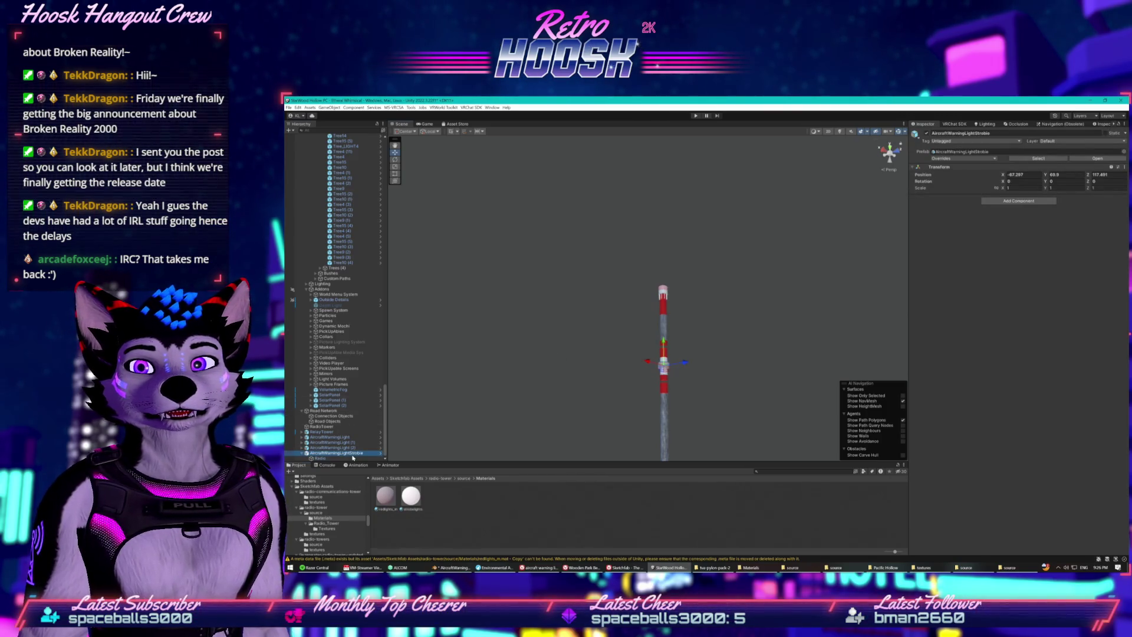
{"action": "left_click", "coordinate": [348, 458]}
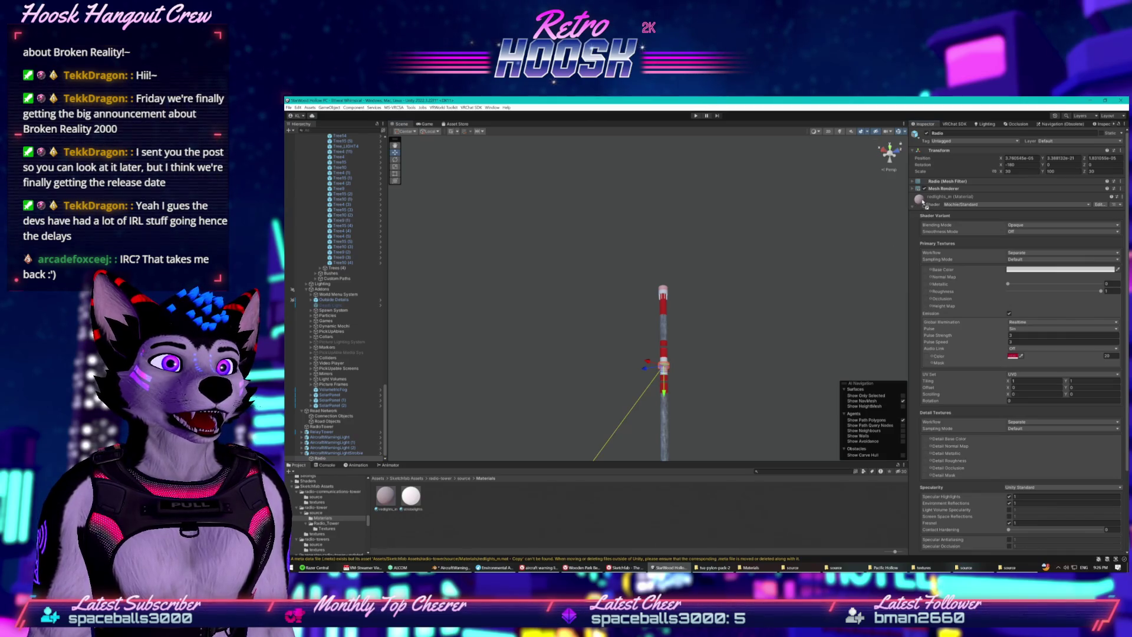
{"action": "left_click_drag", "start_coordinate": [923, 201], "coordinate": [923, 201]}
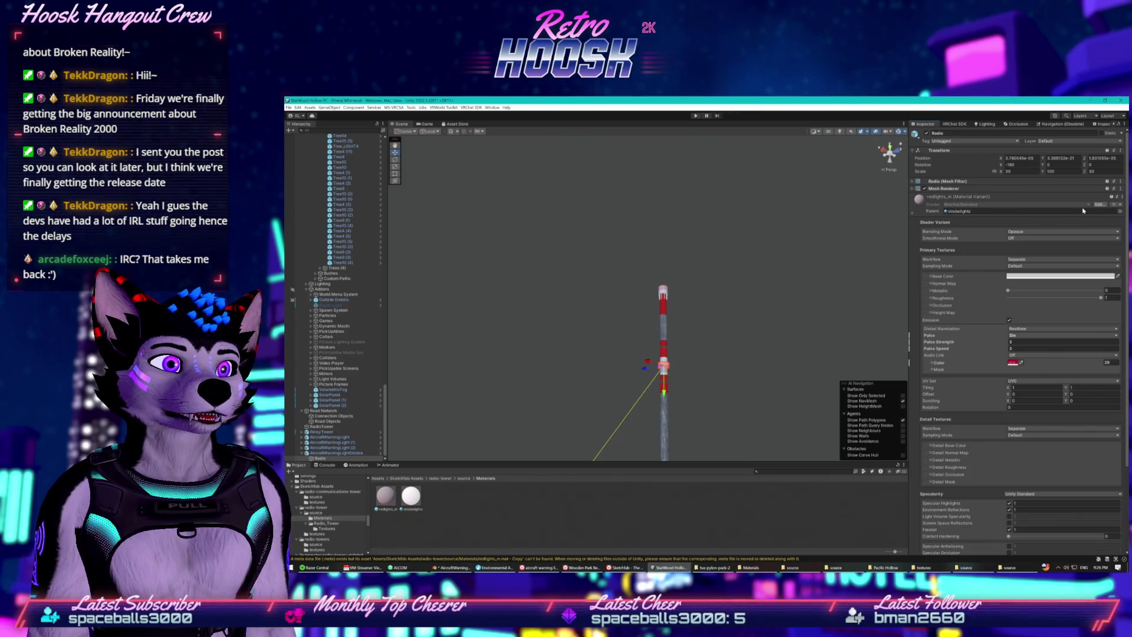
{"action": "left_click", "coordinate": [913, 215]}
{"action": "left_click", "coordinate": [913, 215]}
{"action": "left_click", "coordinate": [913, 214]}
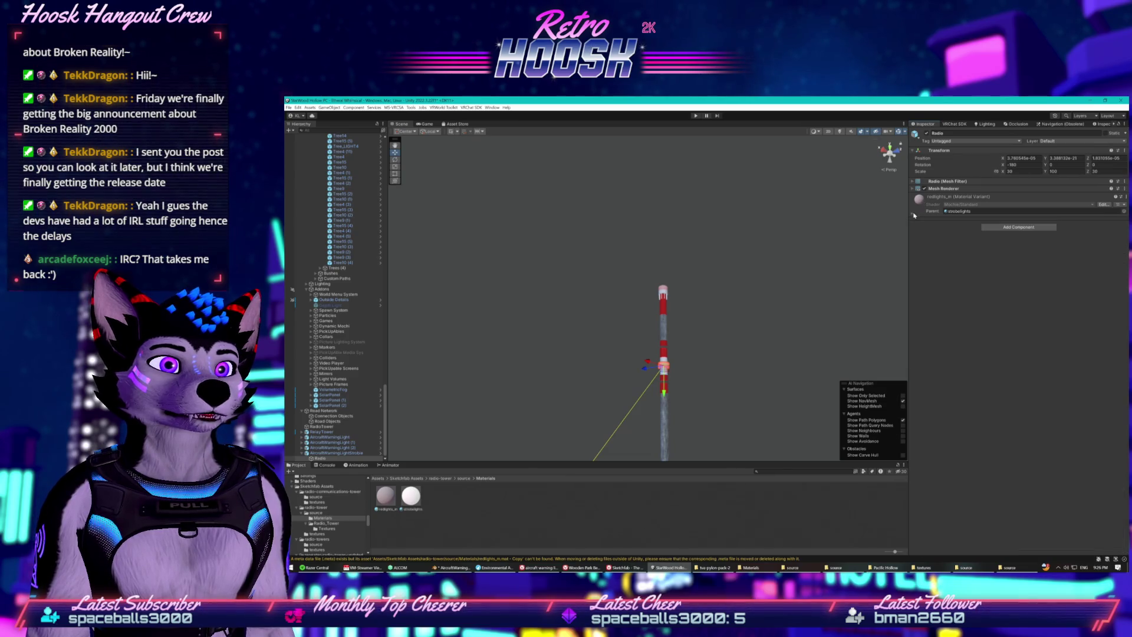
{"action": "left_click", "coordinate": [954, 212]}
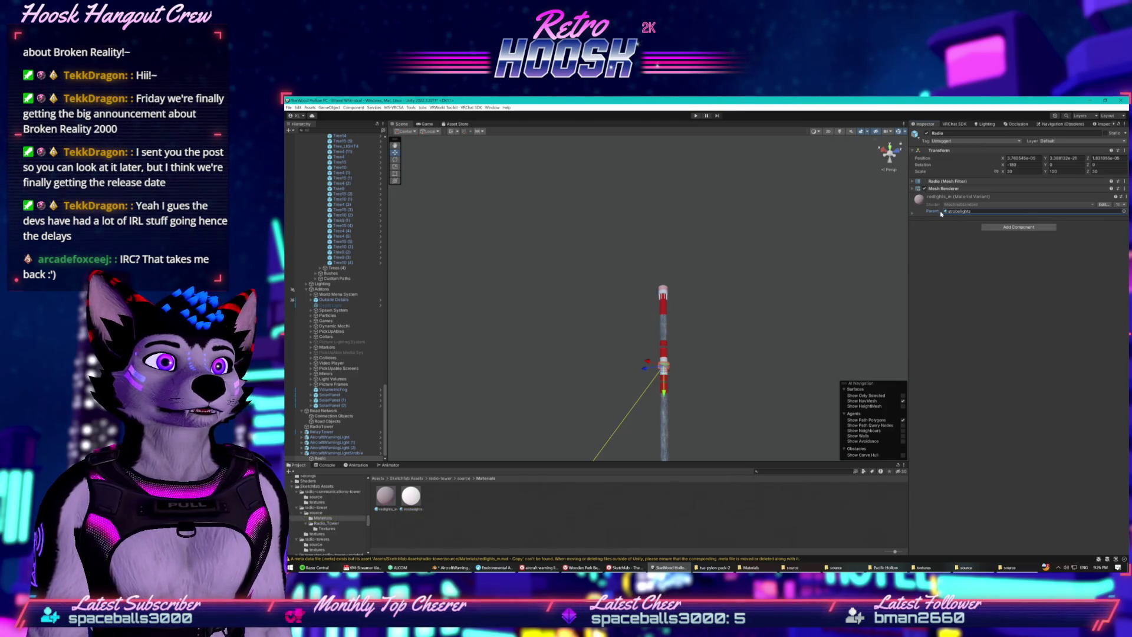
{"action": "left_click", "coordinate": [923, 203]}
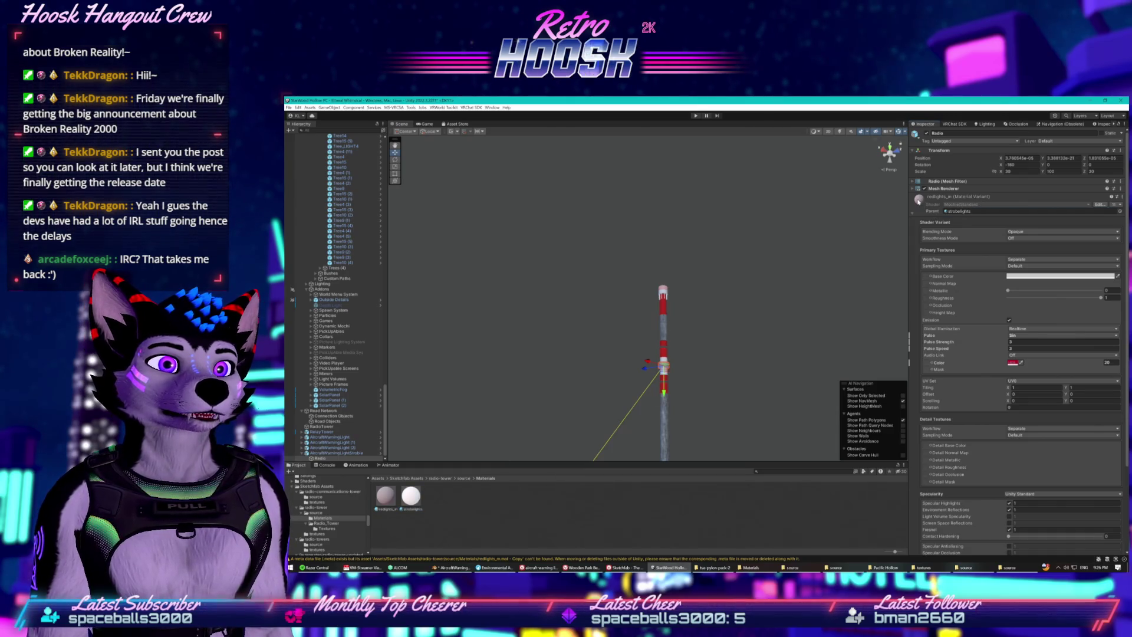
{"action": "right_click", "coordinate": [449, 494]}
- Browse the Materials folder's files in File Explorer, then reselect AircraftWarningLightStrobe in Unity
{"action": "left_click", "coordinate": [499, 316]}
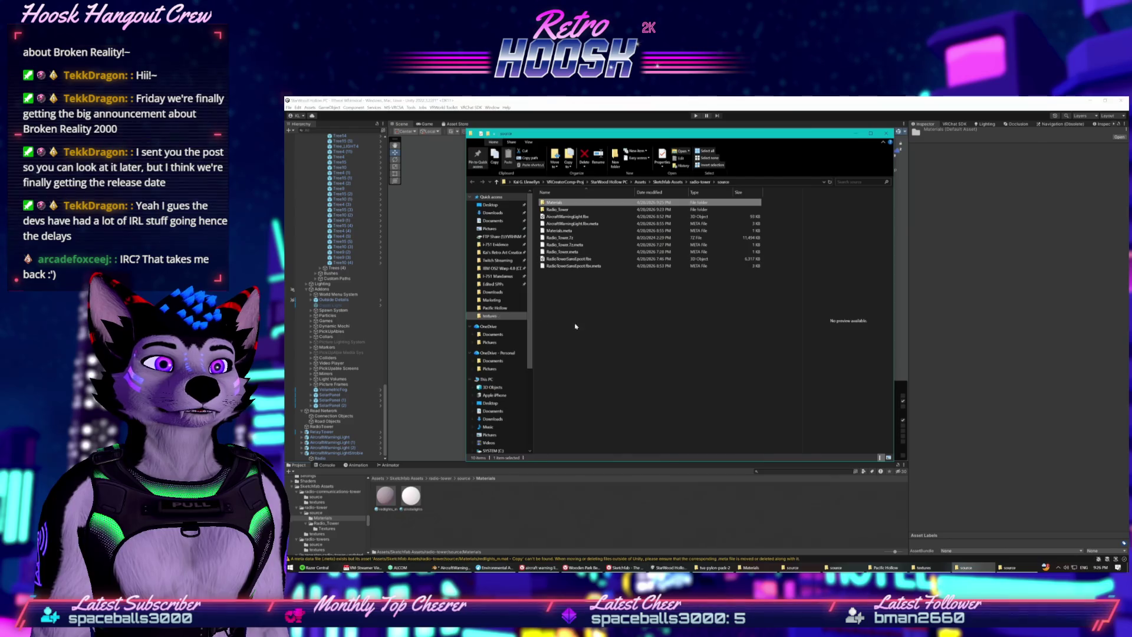
{"action": "double_click", "coordinate": [567, 202]}
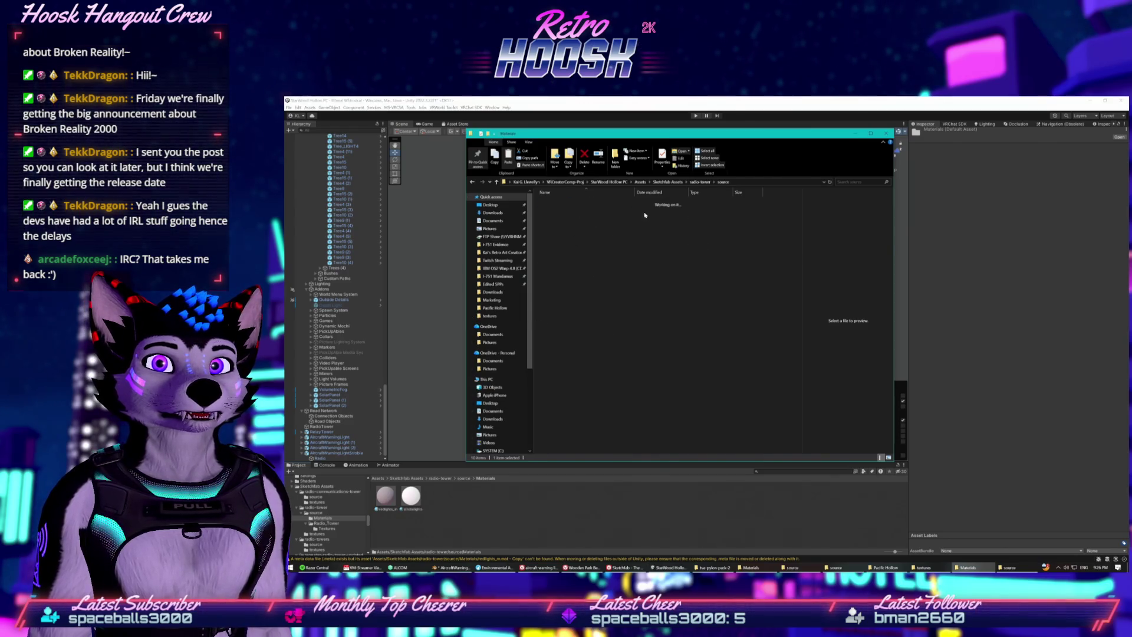
{"action": "left_click", "coordinate": [635, 497]}
{"action": "left_click", "coordinate": [333, 454]}
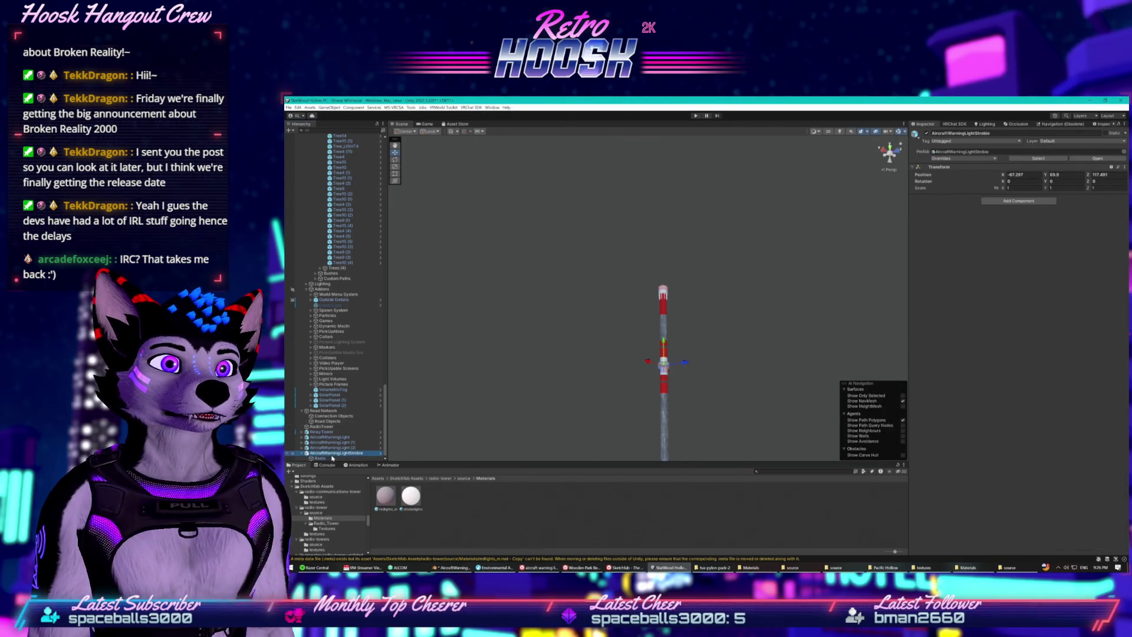
- Select the Radio child under AircraftWarningLightStrobe and inspect its material's options
{"action": "left_click", "coordinate": [332, 459]}
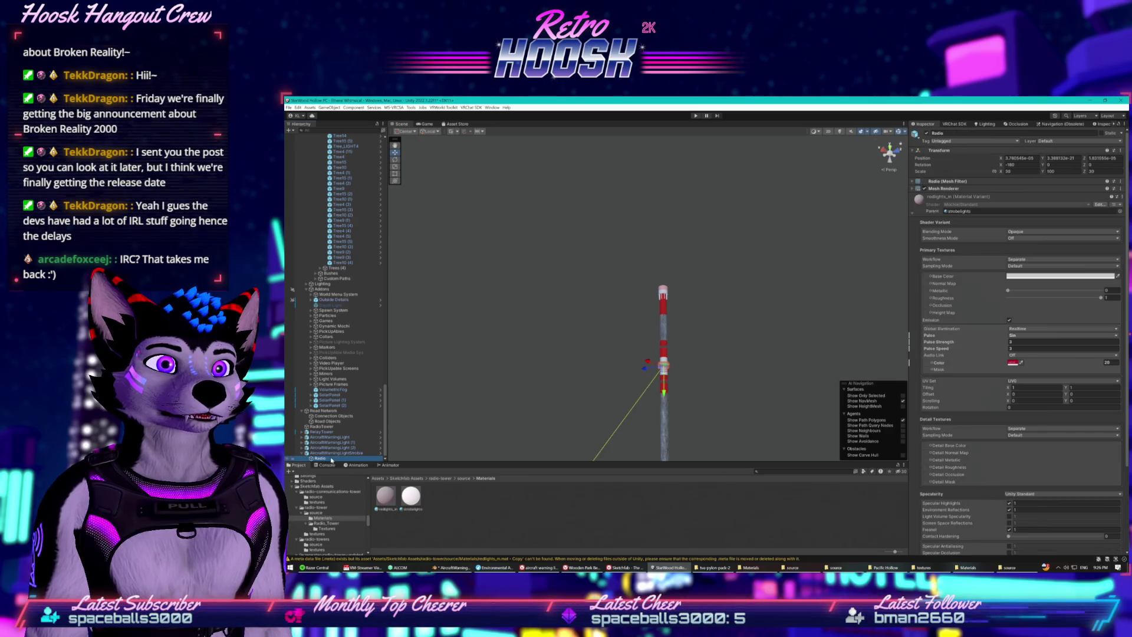
{"action": "left_click", "coordinate": [301, 450]}
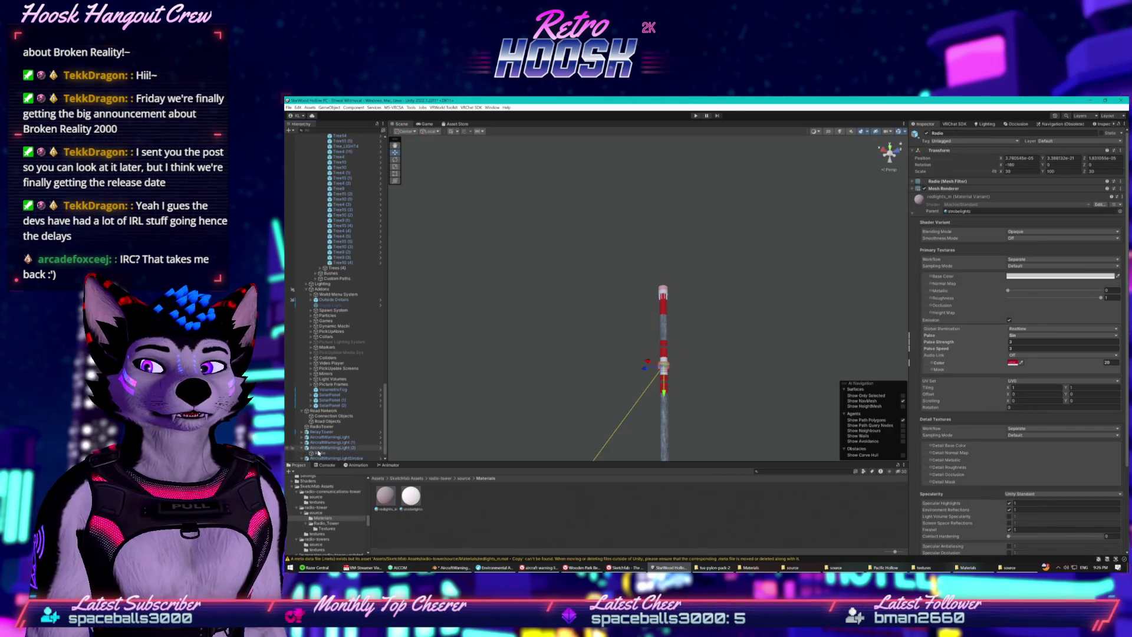
{"action": "left_click", "coordinate": [318, 448]}
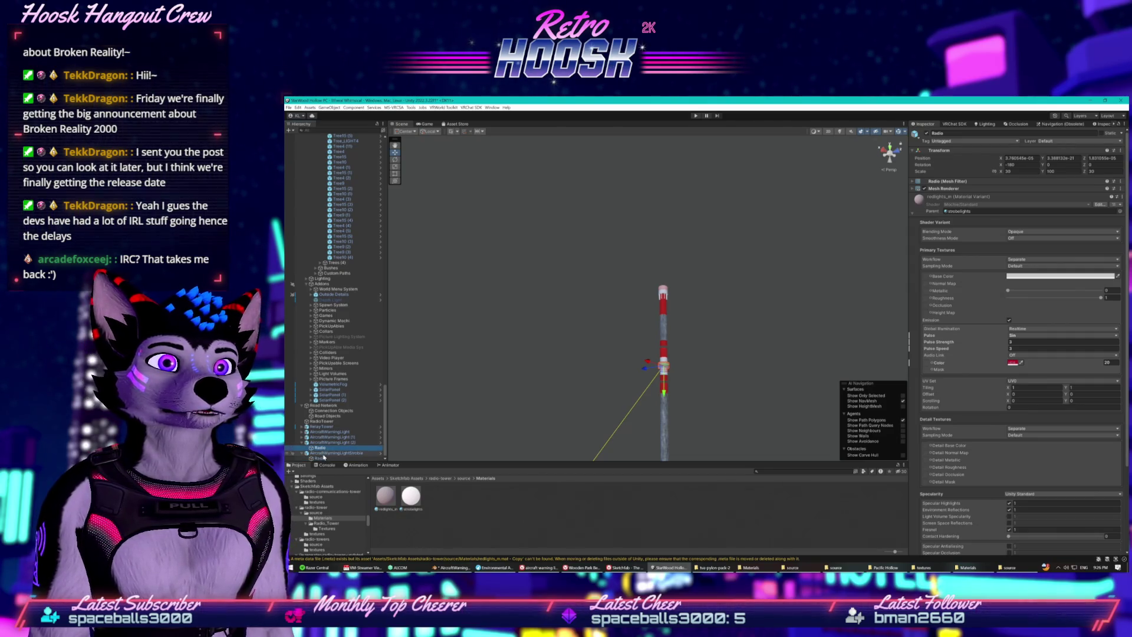
{"action": "left_click", "coordinate": [322, 457]}
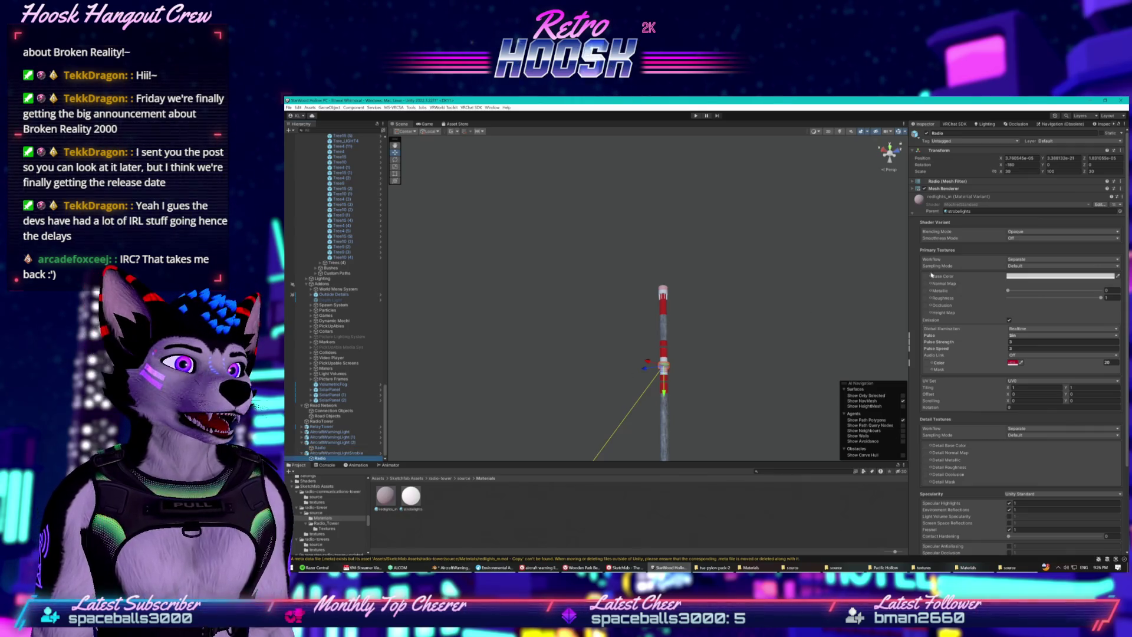
{"action": "left_click", "coordinate": [1121, 197]}
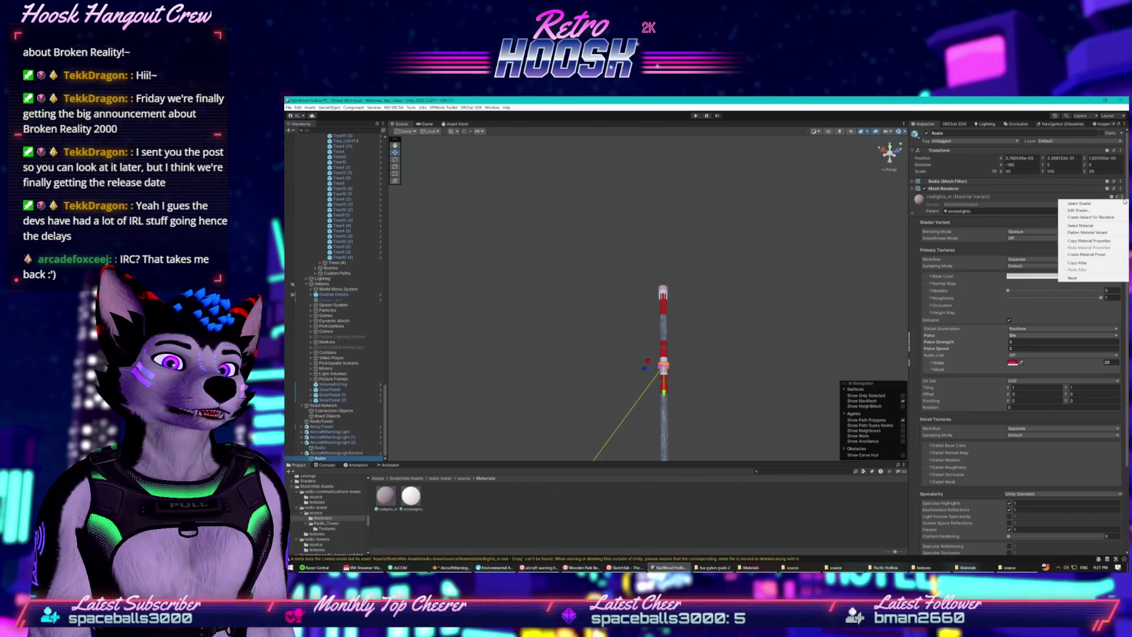
{"action": "left_click", "coordinate": [973, 201]}
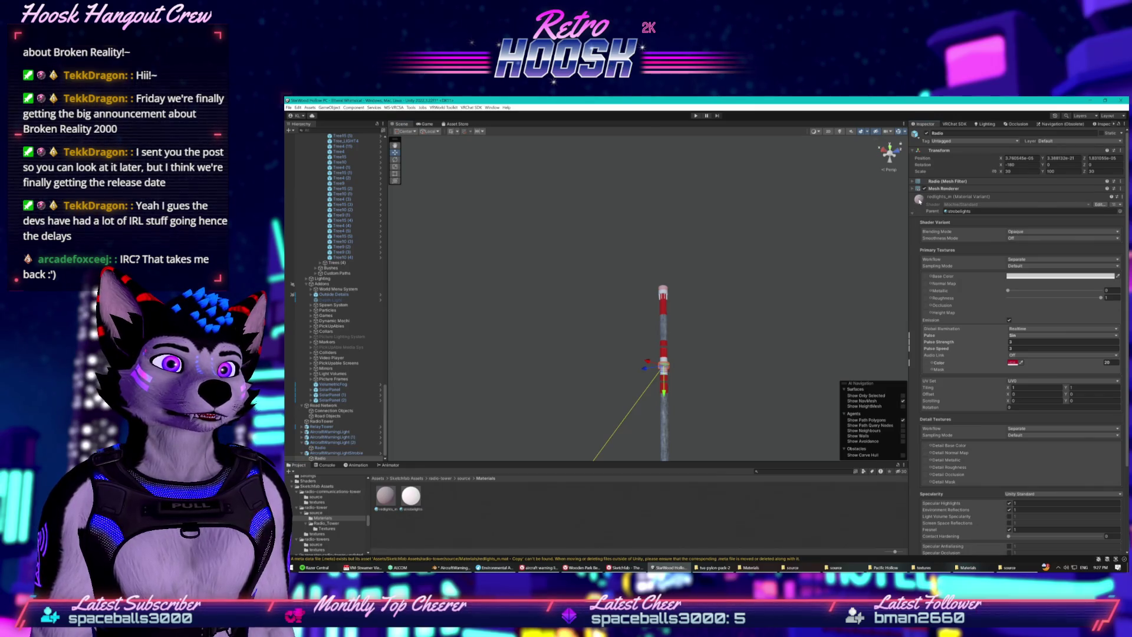
{"action": "right_click", "coordinate": [919, 201]}
{"action": "left_click", "coordinate": [939, 213]}
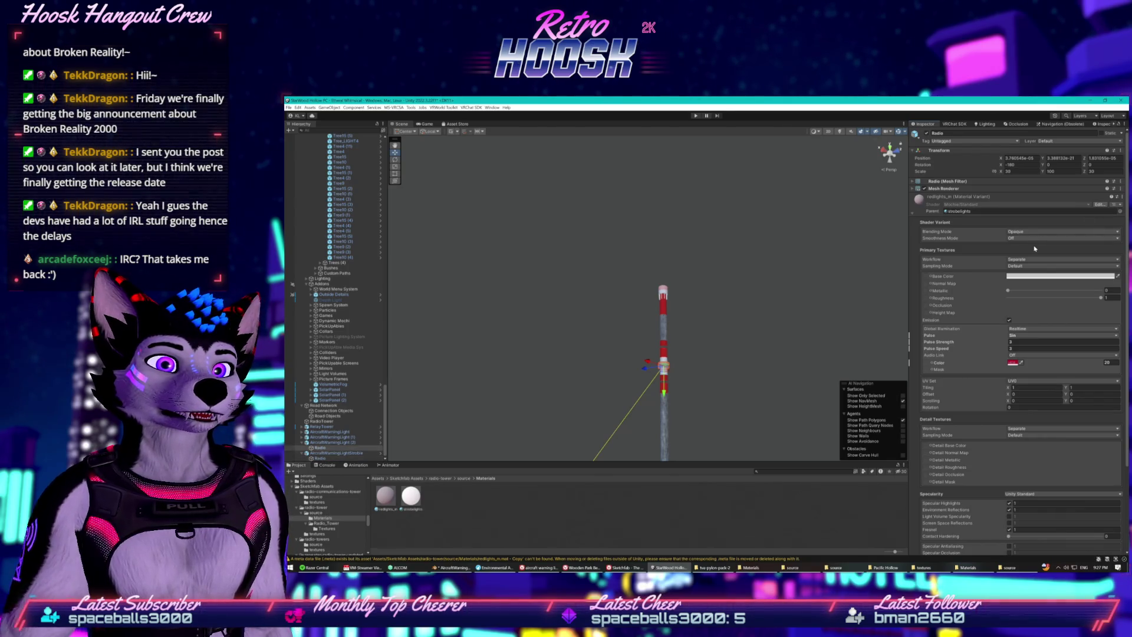
- Go up to the radio tower's source folder and select the RadioTower model's import settings
{"action": "key", "text": "BackSpace"}
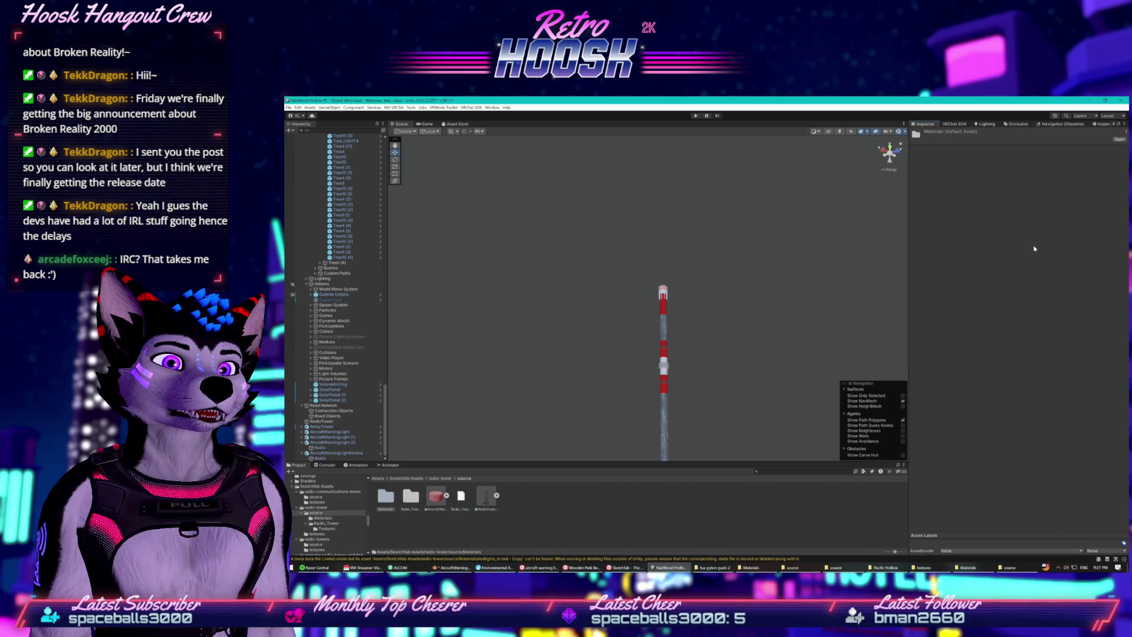
{"action": "key", "text": "ctrl+z"}
{"action": "key", "text": "ctrl+z"}
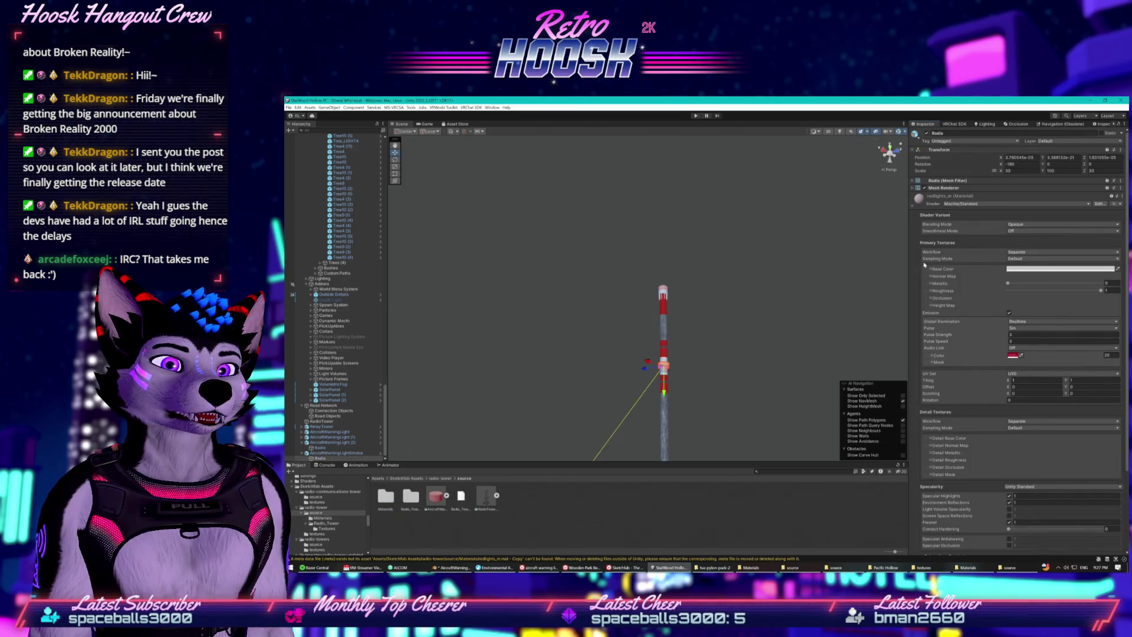
{"action": "left_click", "coordinate": [680, 507]}
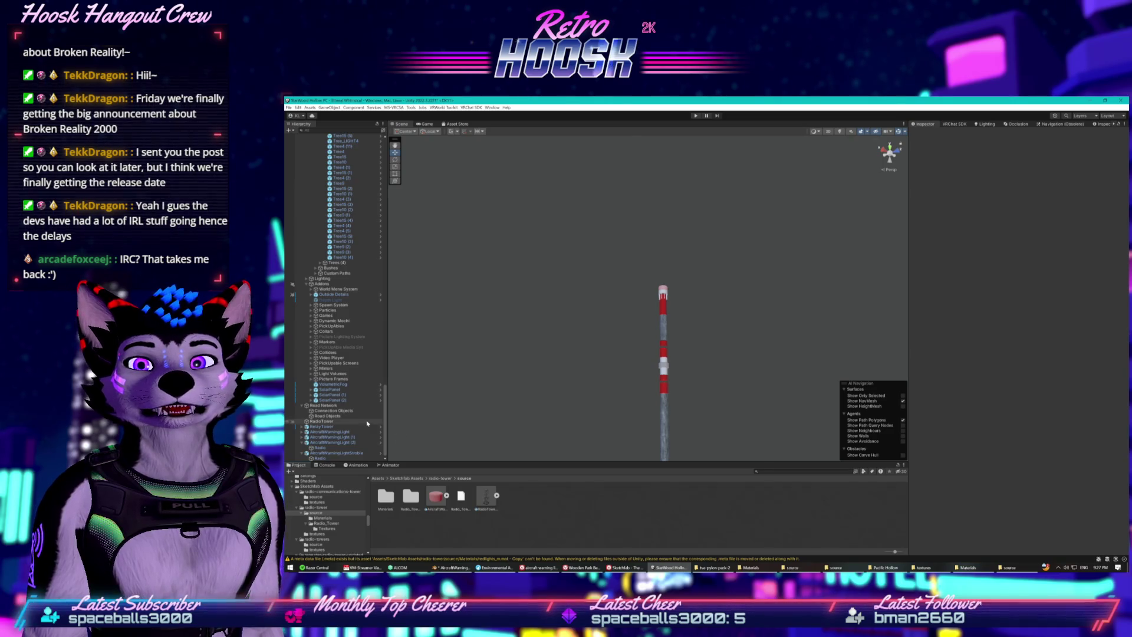
{"action": "left_click", "coordinate": [487, 496]}
{"action": "left_click", "coordinate": [496, 495]}
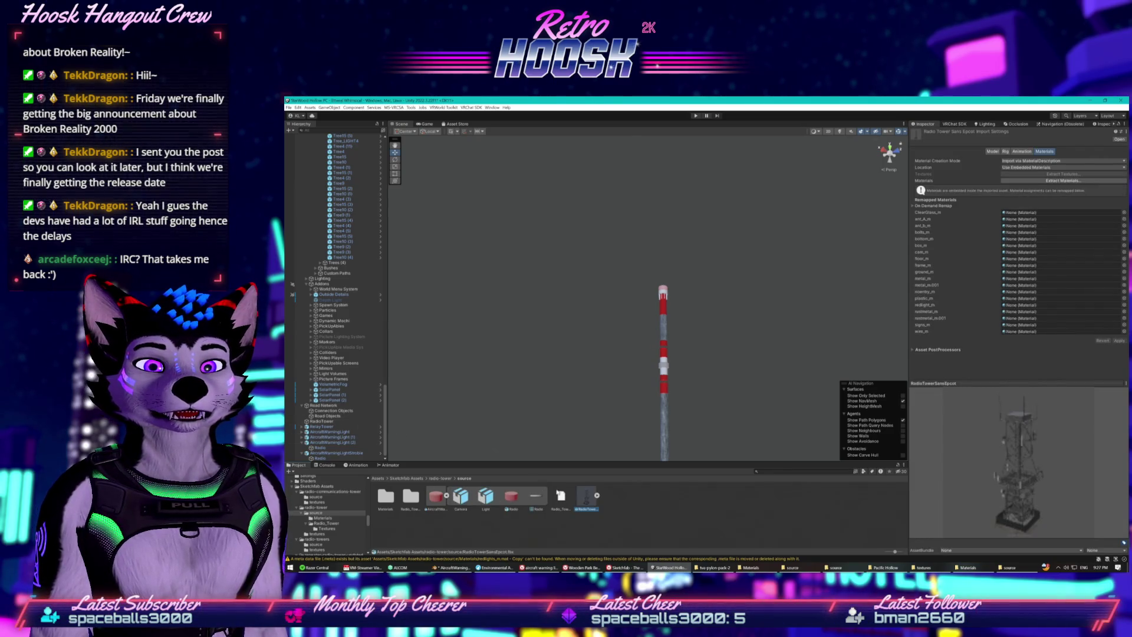
{"action": "left_click", "coordinate": [566, 496]}
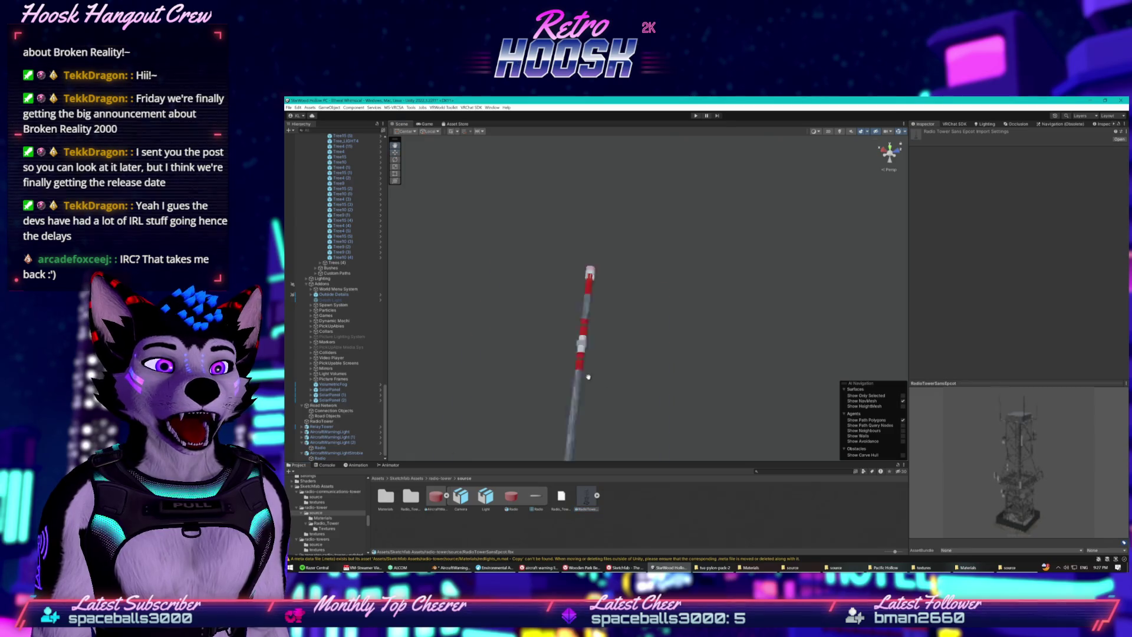
{"action": "mouse_move", "coordinate": [629, 390]}
{"action": "left_mouse_down"}
{"action": "mouse_move", "coordinate": [621, 407]}
{"action": "mouse_move", "coordinate": [632, 417]}
{"action": "left_mouse_up"}
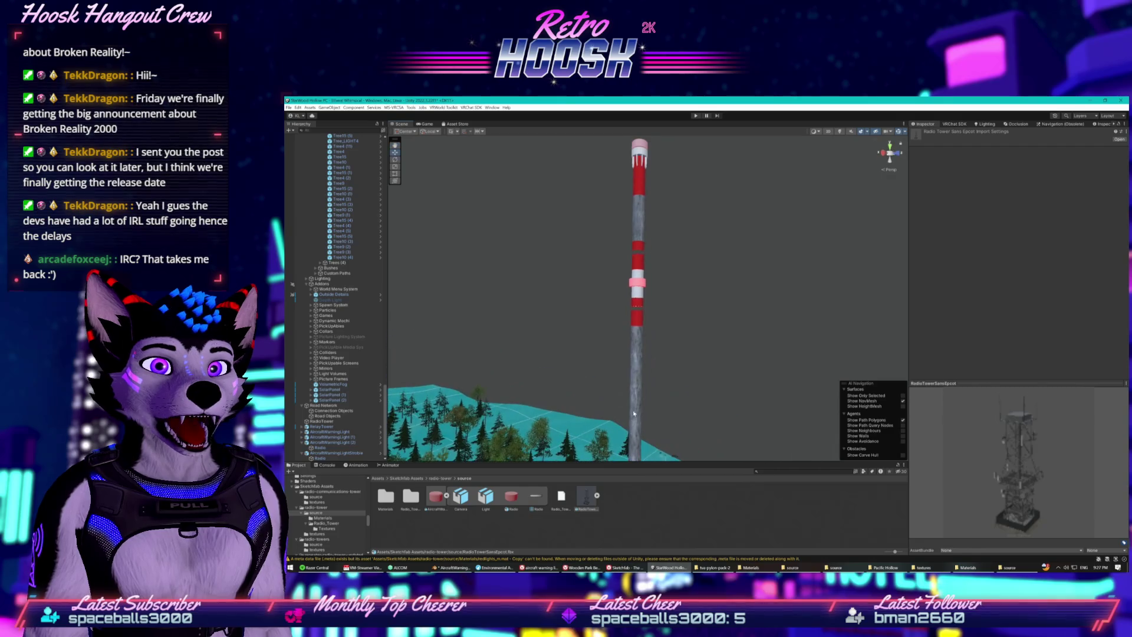
- Lower the warning-light strobe down the radio tower and frame the warning lights
{"action": "left_click", "coordinate": [640, 286]}
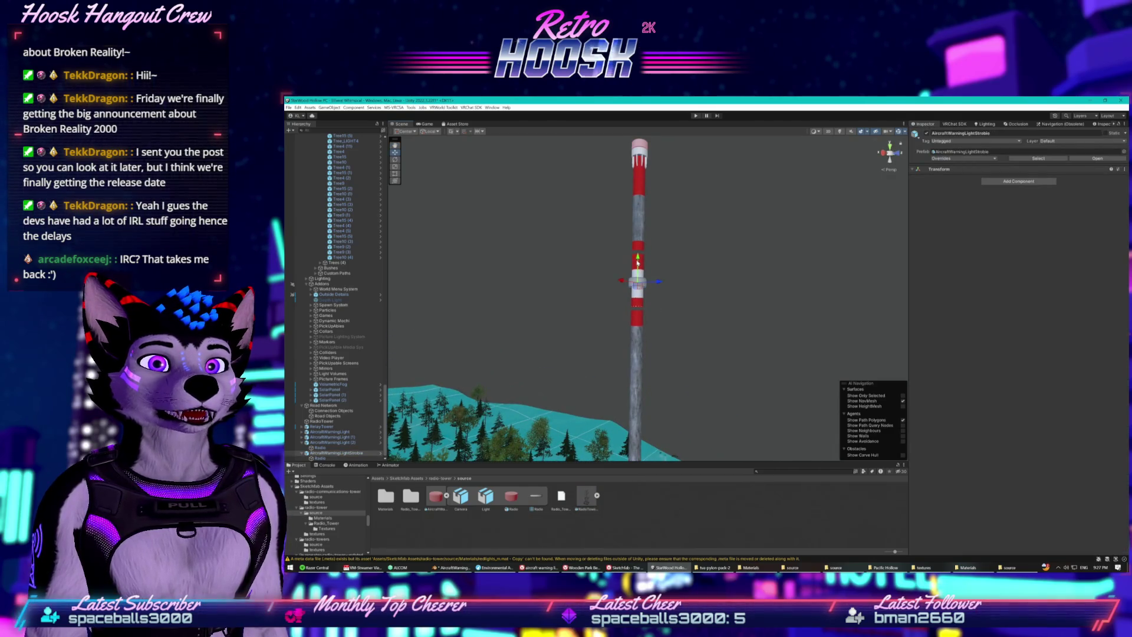
{"action": "mouse_move", "coordinate": [637, 264]}
{"action": "left_mouse_down"}
{"action": "mouse_move", "coordinate": [620, 334]}
{"action": "mouse_move", "coordinate": [626, 307]}
{"action": "left_mouse_up"}
{"action": "left_click", "coordinate": [626, 307]}
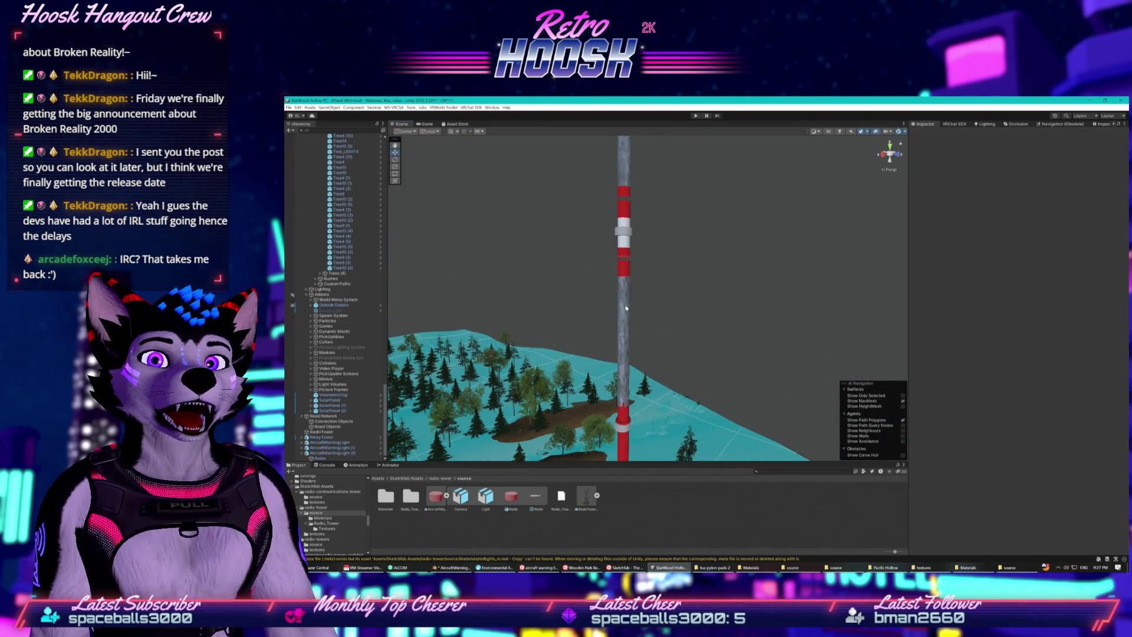
{"action": "left_click", "coordinate": [624, 240]}
{"action": "key", "text": "f"}
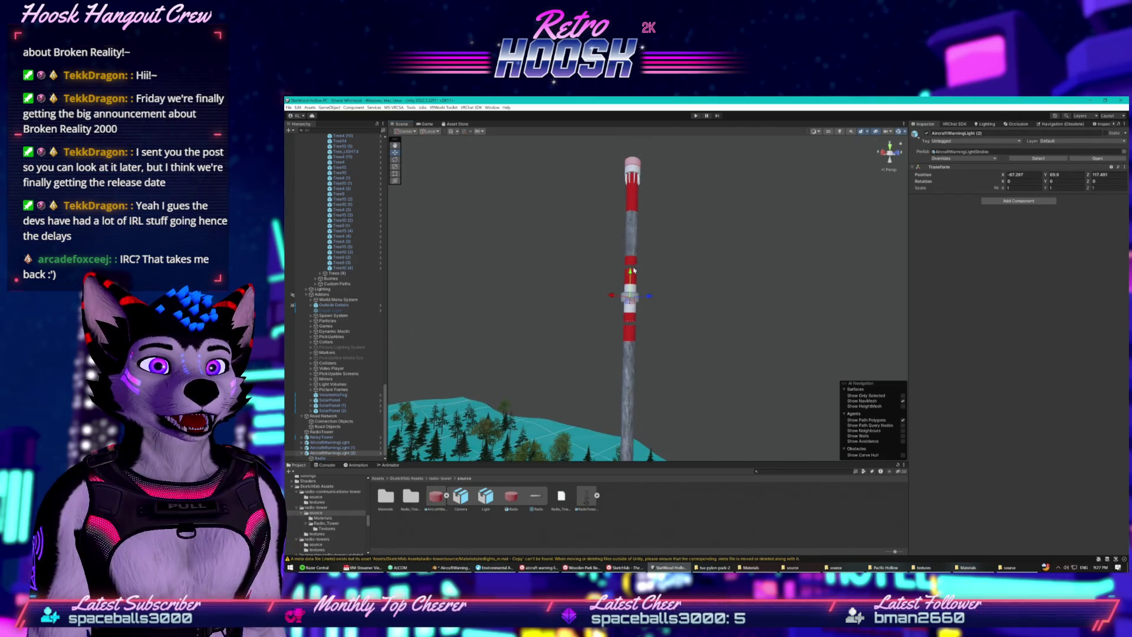
{"action": "left_click_drag", "start_coordinate": [629, 295], "coordinate": [643, 334]}
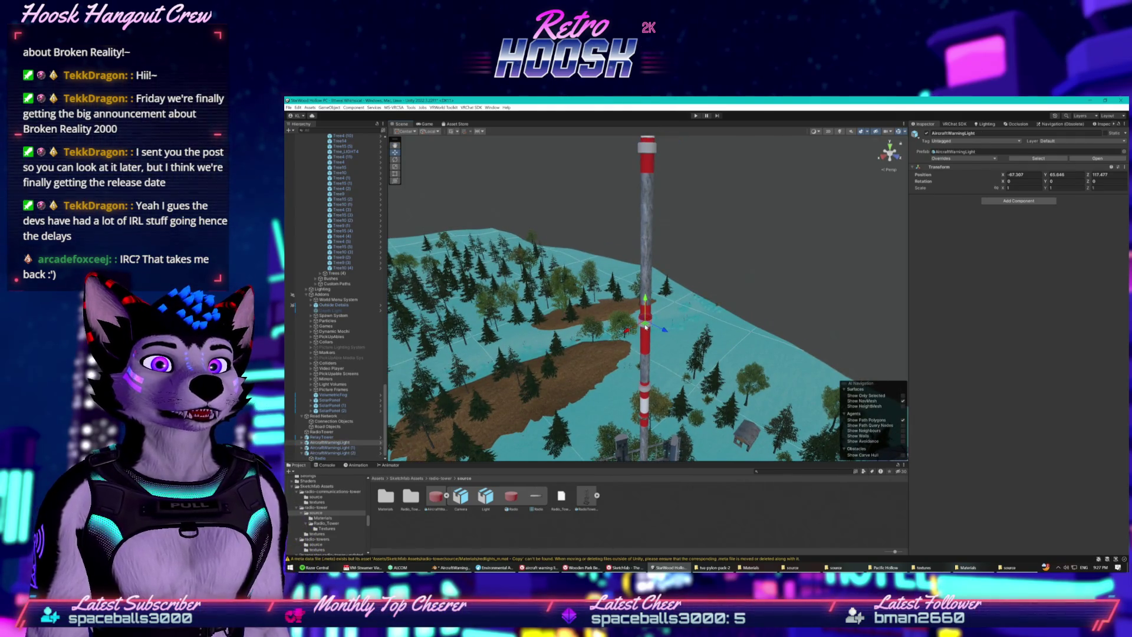
{"action": "left_click", "coordinate": [645, 326]}
{"action": "left_click_drag", "start_coordinate": [645, 326], "coordinate": [643, 313]}
{"action": "scroll", "coordinate": [643, 313], "scroll_direction": "down", "scroll_amount": 5}
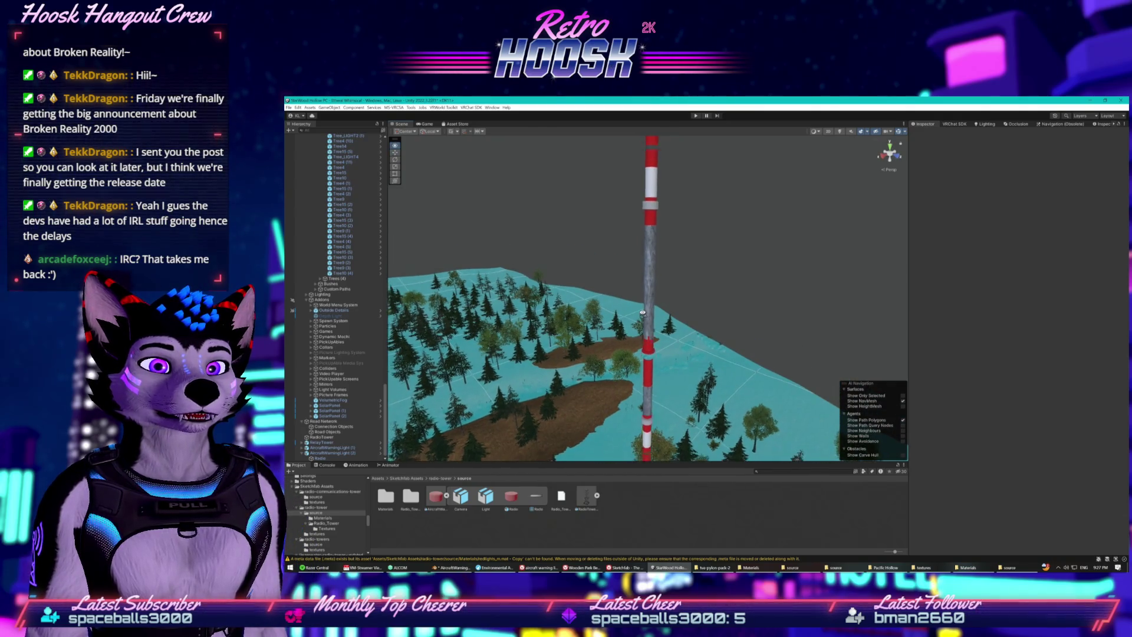
- Nudge AircraftWarningLight (1) along the tower and duplicate it into AircraftWarningLight (3)
{"action": "left_click", "coordinate": [647, 362]}
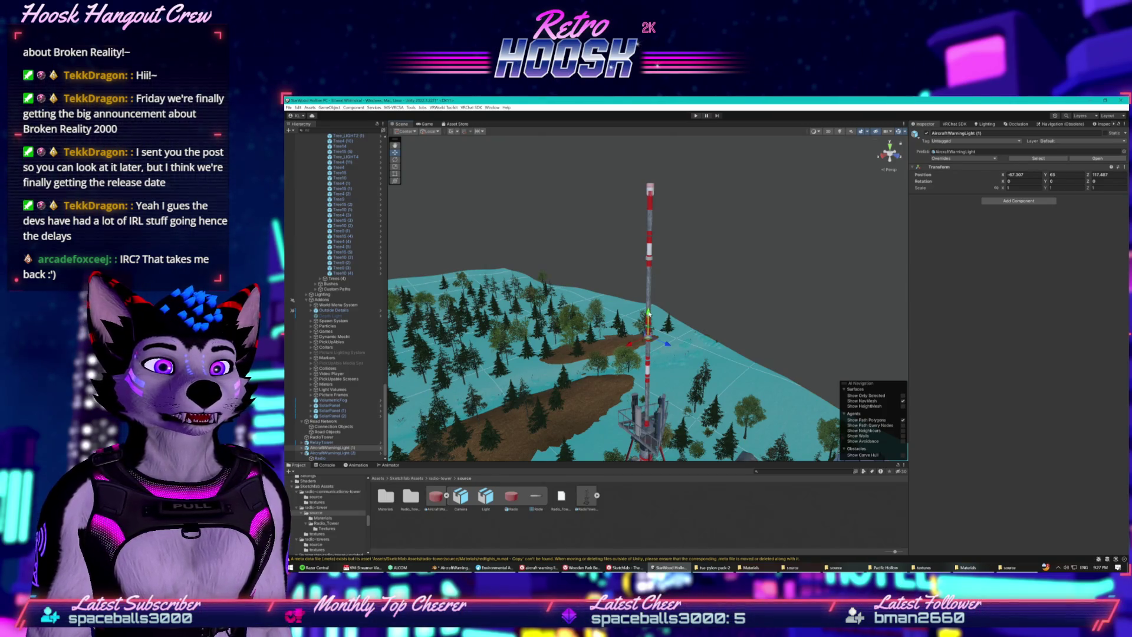
{"action": "left_click_drag", "start_coordinate": [648, 311], "coordinate": [648, 299]}
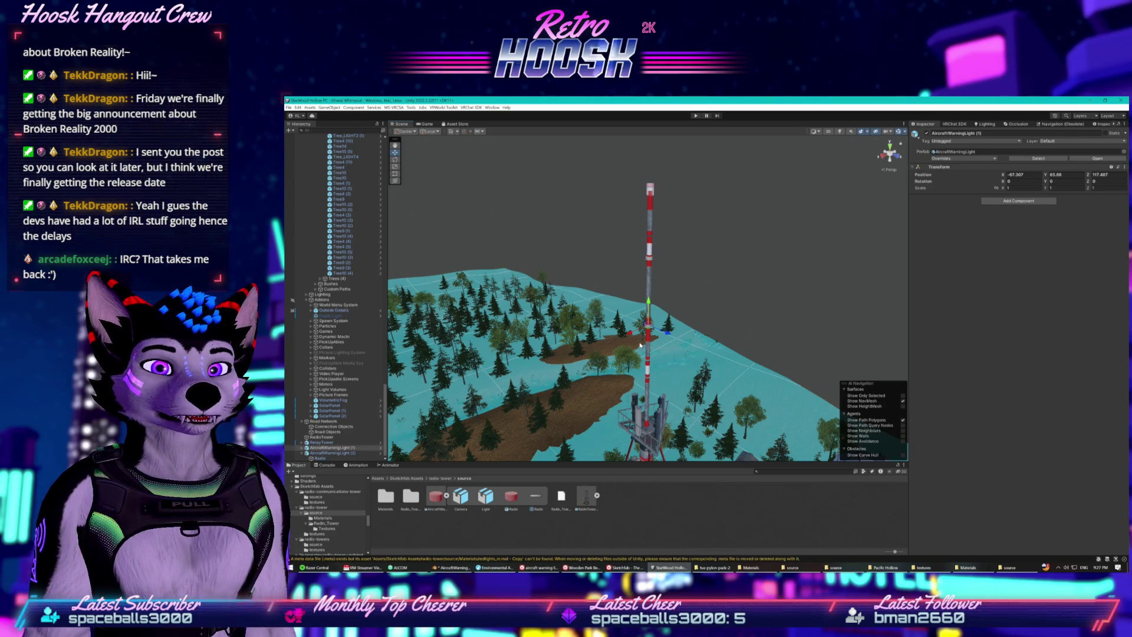
{"action": "key", "text": "ctrl+d"}
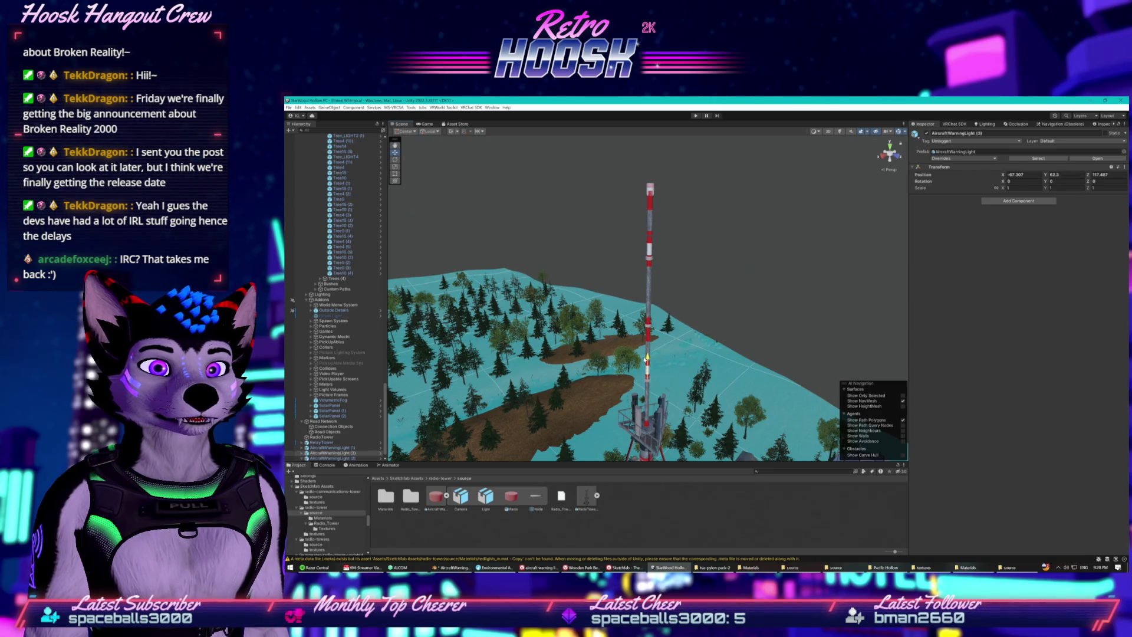
{"action": "left_click_drag", "start_coordinate": [647, 362], "coordinate": [647, 363]}
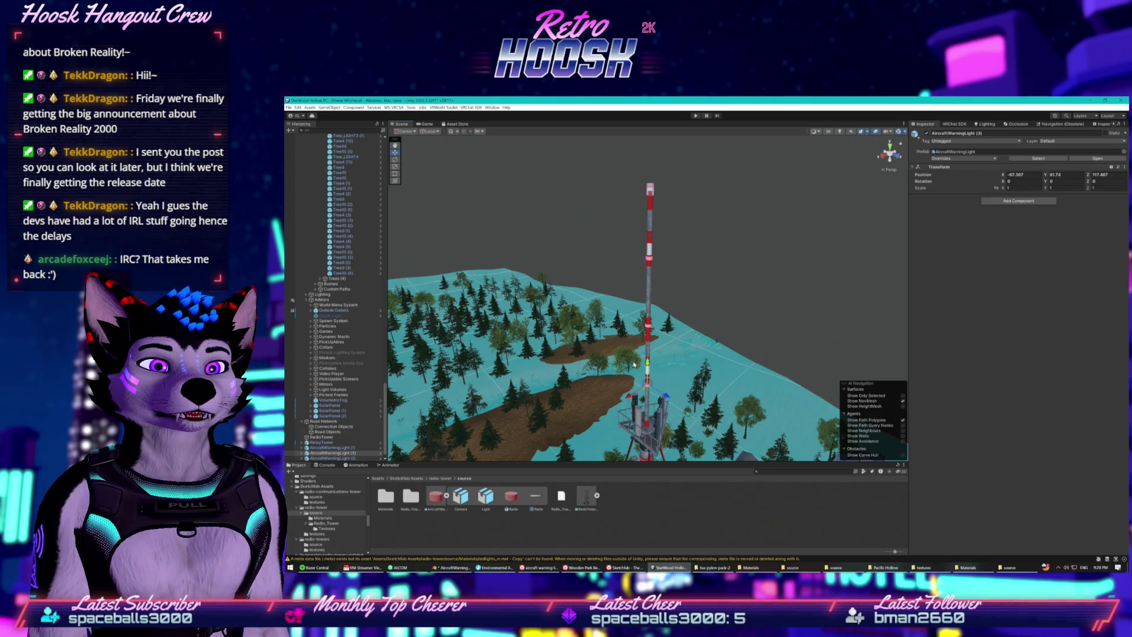
{"action": "left_click", "coordinate": [709, 318]}
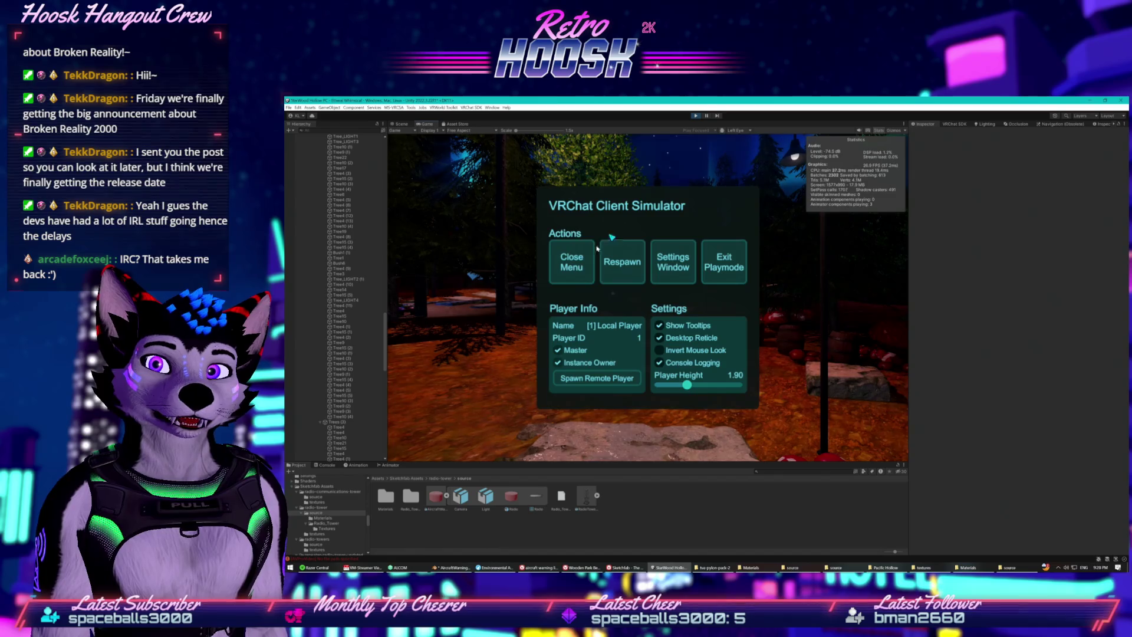
- Walk through the stone arch in Play mode to see the tower above the trees
{"action": "left_click", "coordinate": [594, 247]}
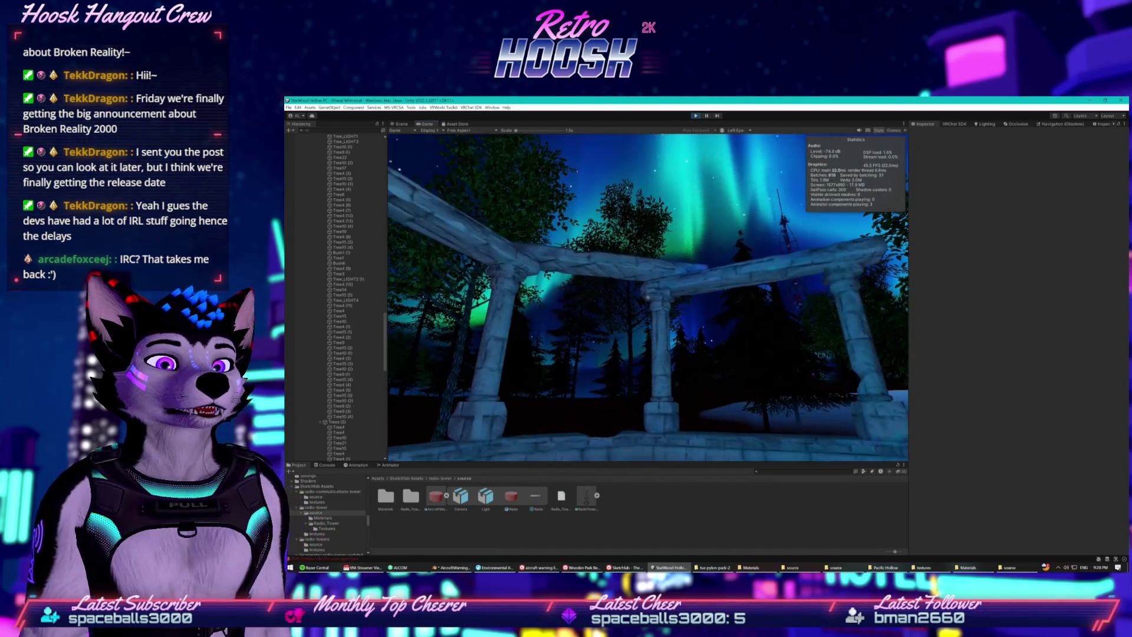
{"action": "key", "text": "s"}
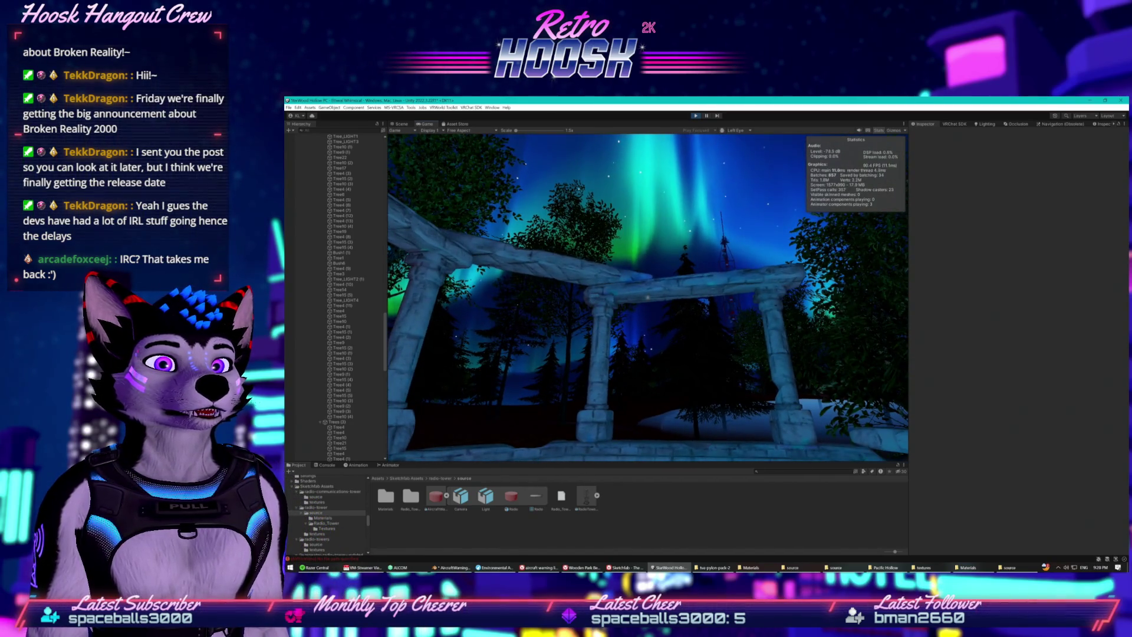
{"action": "key", "text": "s"}
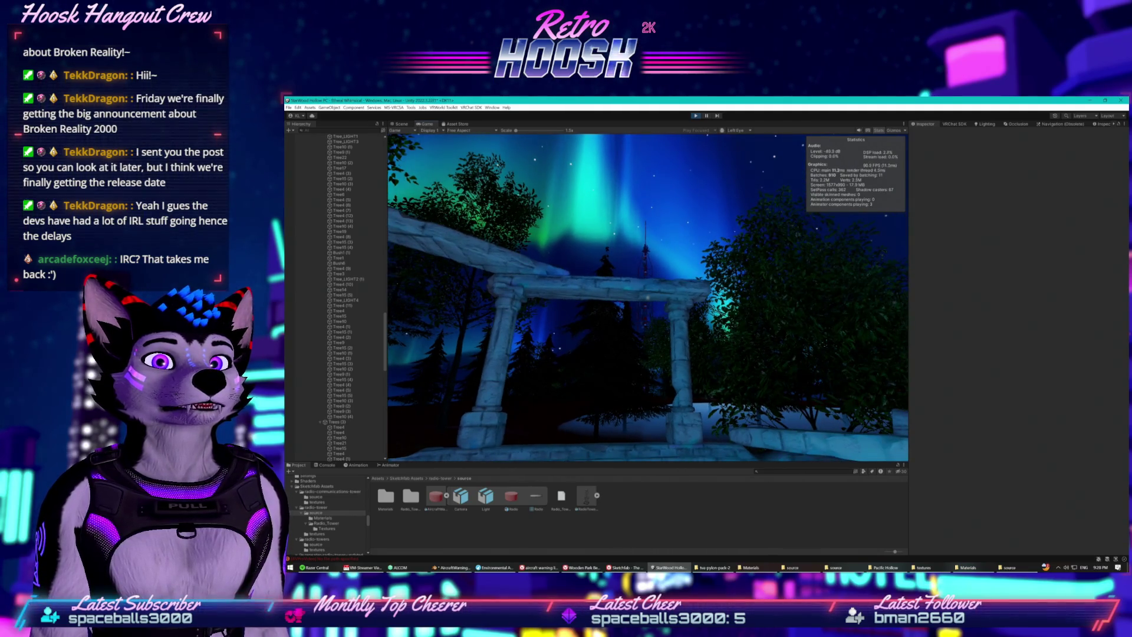
{"action": "key", "text": "w"}
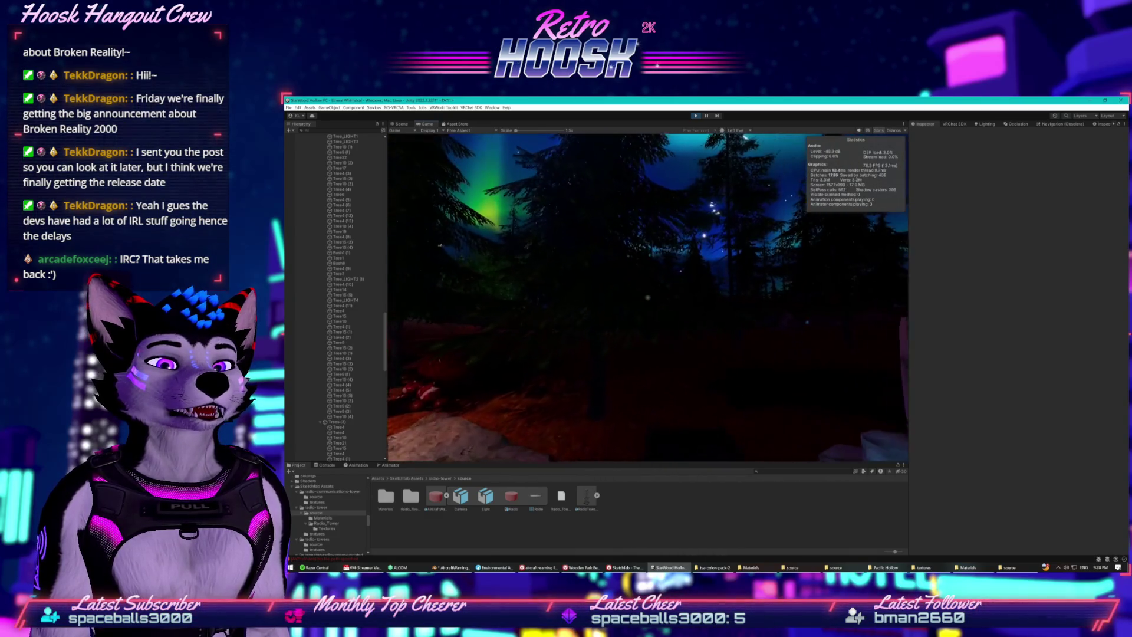
{"action": "key", "text": "w"}
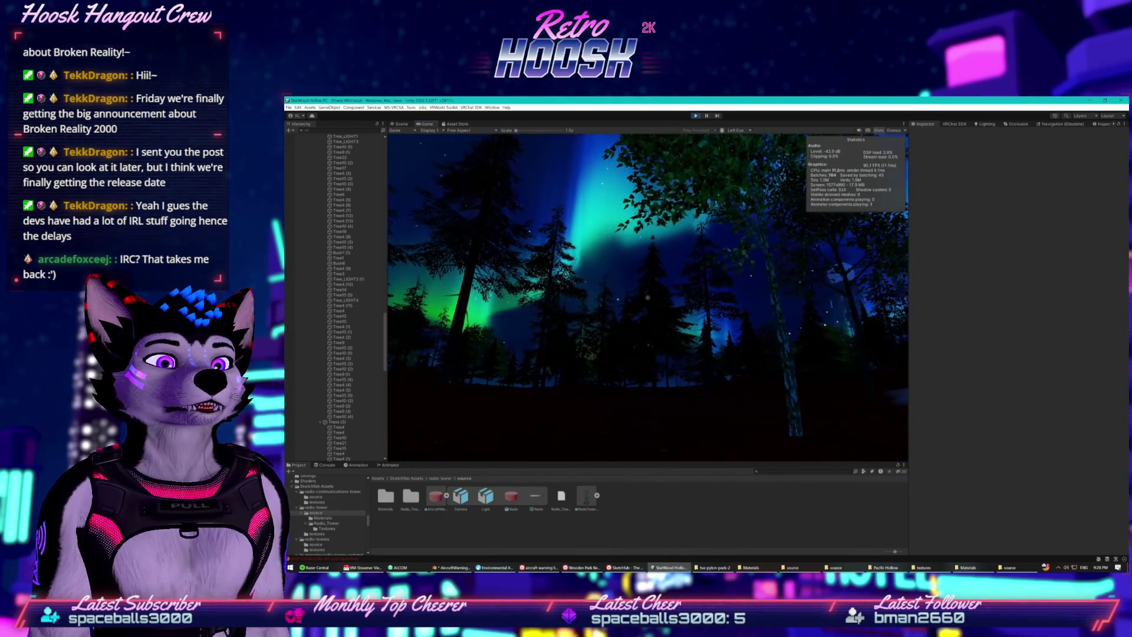
{"action": "key", "text": "w"}
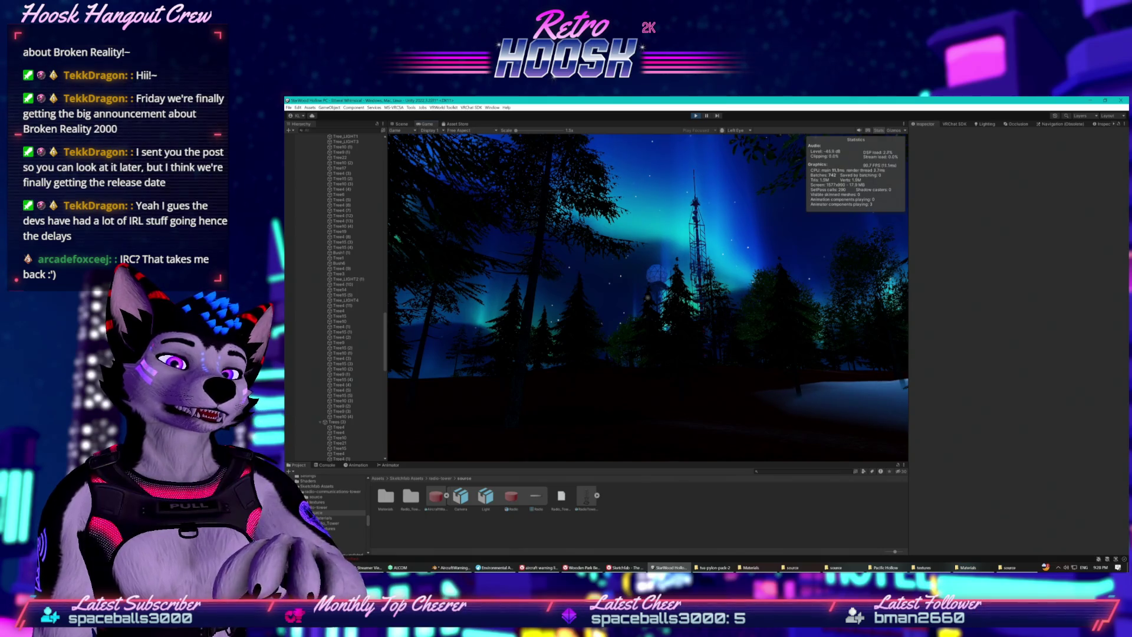
{"action": "key", "text": "super"}
{"action": "key", "text": "super"}
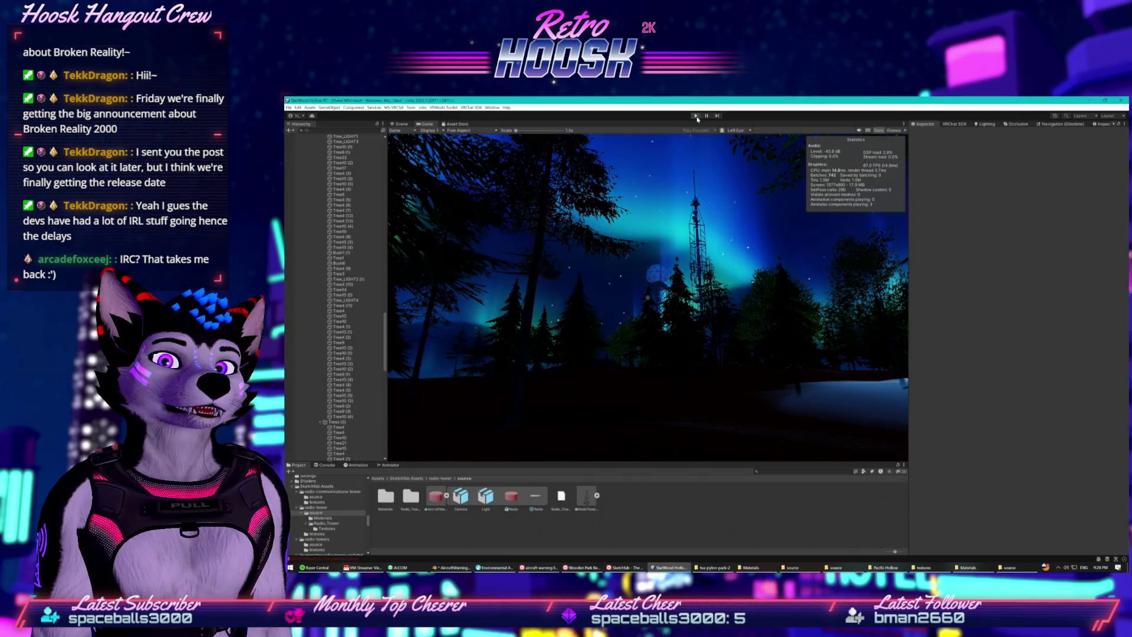
{"action": "key", "text": "ctrl+1"}
{"action": "mouse_move", "coordinate": [724, 271]}
{"action": "left_mouse_down"}
{"action": "mouse_move", "coordinate": [669, 358]}
{"action": "mouse_move", "coordinate": [323, 304]}
{"action": "left_mouse_up"}
- Move RadioTower up and right of the domed RelayTower, restoring its height and nudging along X
{"action": "scroll", "coordinate": [323, 303], "scroll_direction": "down", "scroll_amount": 10}
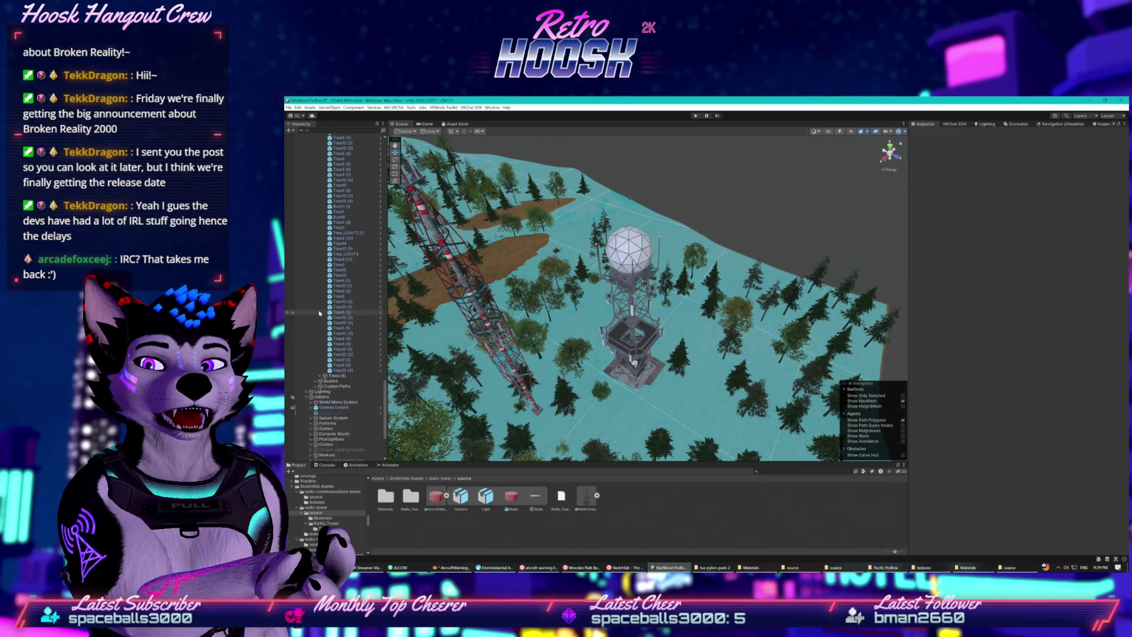
{"action": "left_click", "coordinate": [333, 446]}
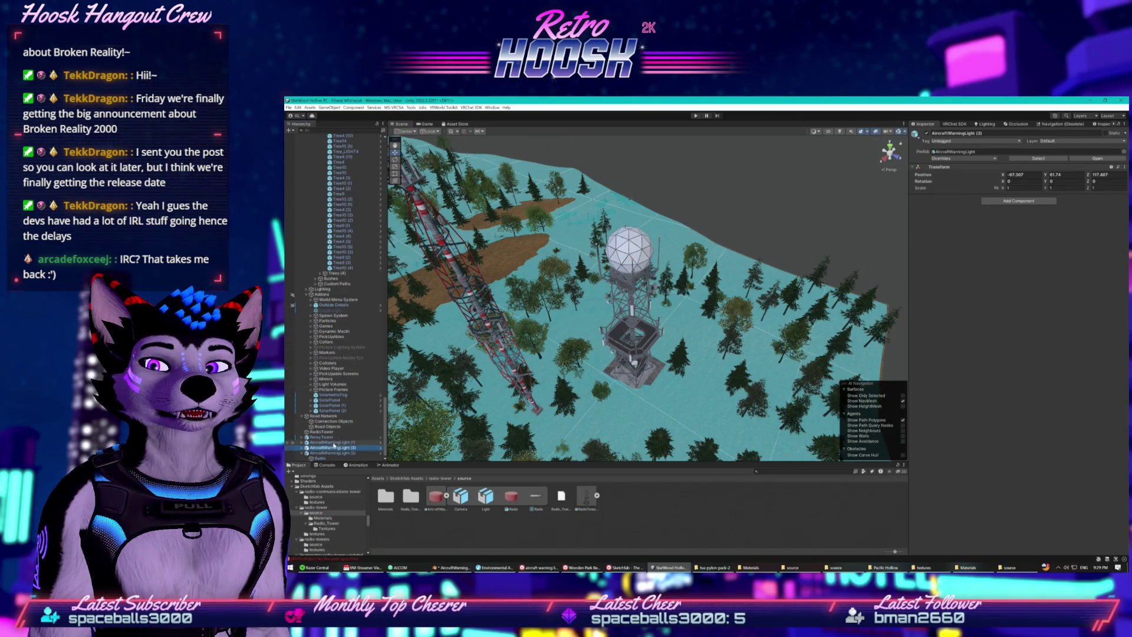
{"action": "left_click", "coordinate": [310, 438]}
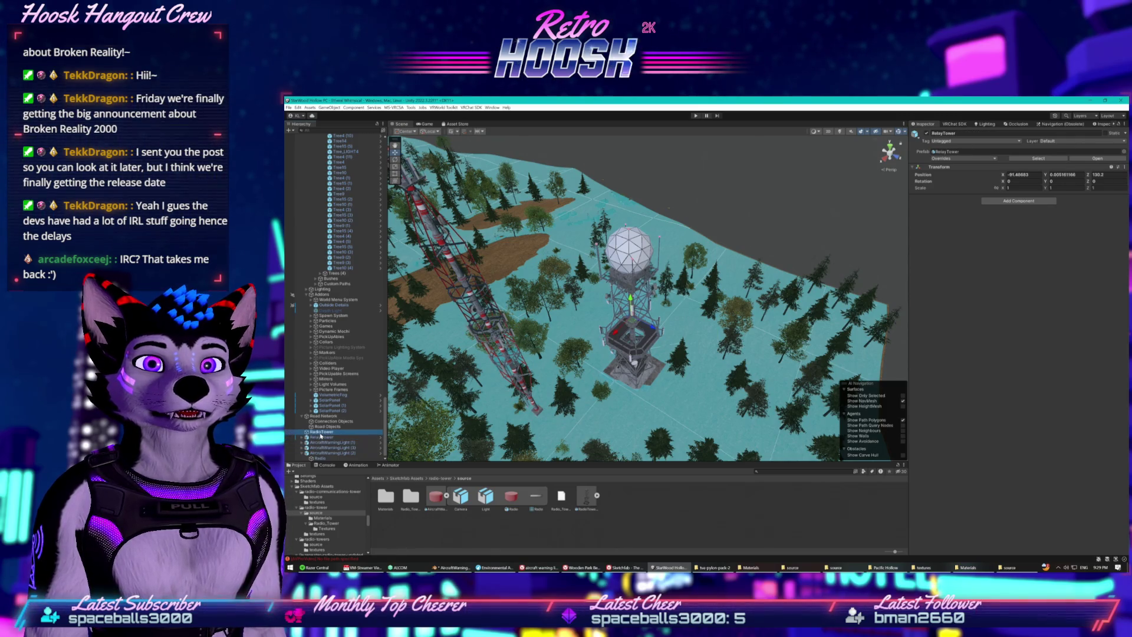
{"action": "left_click", "coordinate": [328, 452]}
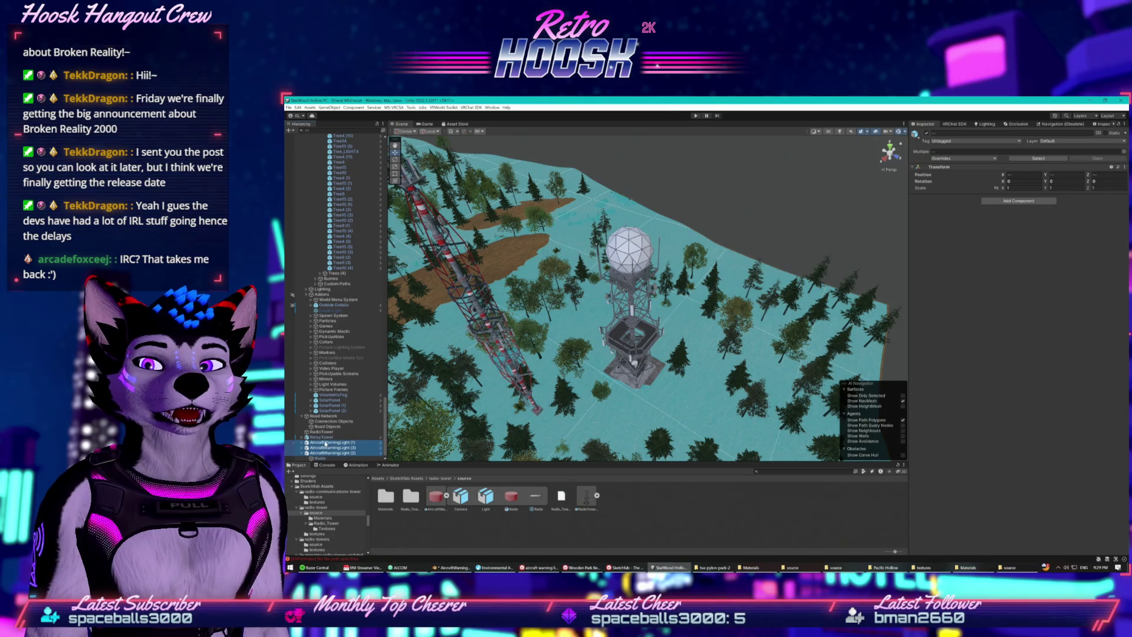
{"action": "mouse_move", "coordinate": [471, 354]}
{"action": "left_mouse_down"}
{"action": "mouse_move", "coordinate": [516, 305]}
{"action": "mouse_move", "coordinate": [558, 403]}
{"action": "mouse_move", "coordinate": [602, 350]}
{"action": "left_mouse_up"}
{"action": "left_click", "coordinate": [321, 432]}
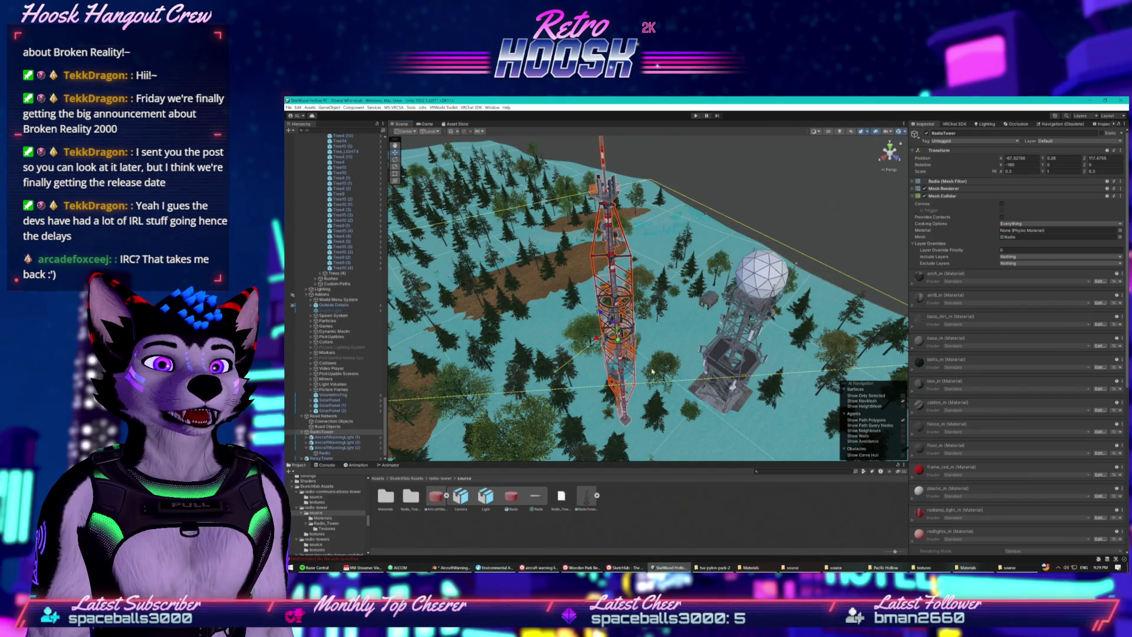
{"action": "mouse_move", "coordinate": [597, 338]}
{"action": "left_mouse_down"}
{"action": "mouse_move", "coordinate": [740, 234]}
{"action": "mouse_move", "coordinate": [697, 230]}
{"action": "mouse_move", "coordinate": [694, 254]}
{"action": "mouse_move", "coordinate": [695, 231]}
{"action": "left_mouse_up"}
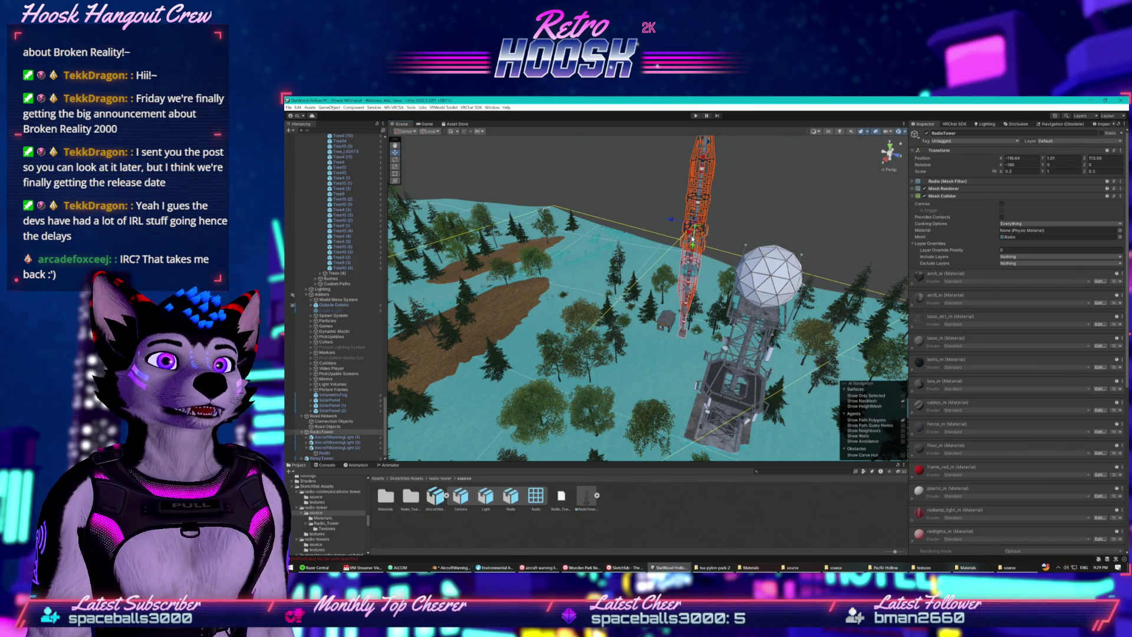
{"action": "key", "text": "ctrl+z"}
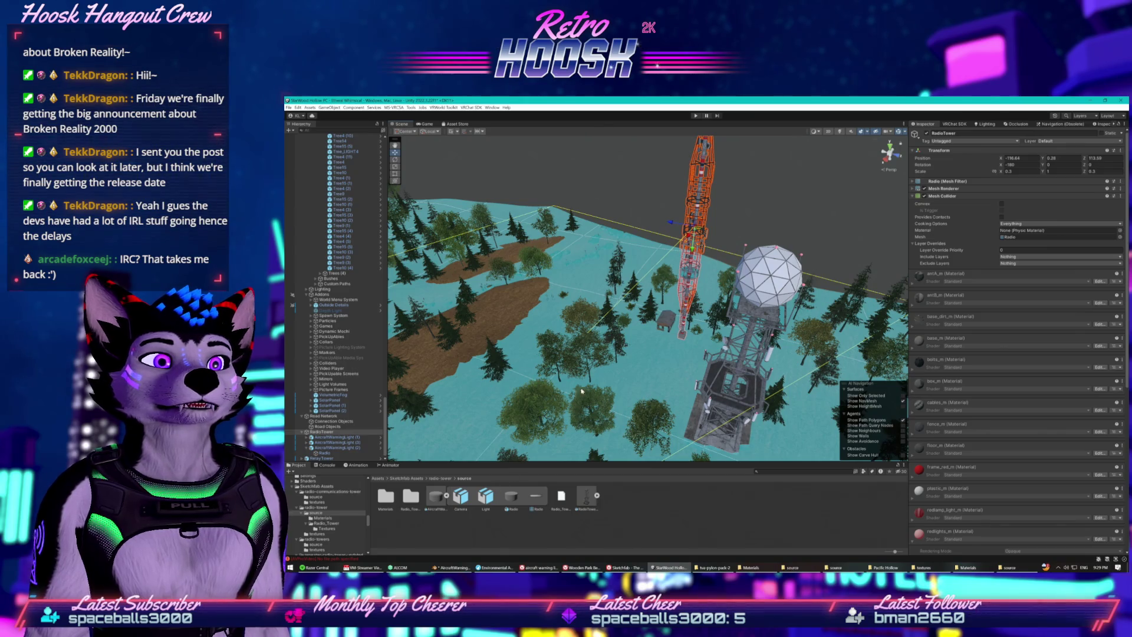
{"action": "left_click_drag", "start_coordinate": [687, 236], "coordinate": [694, 254]}
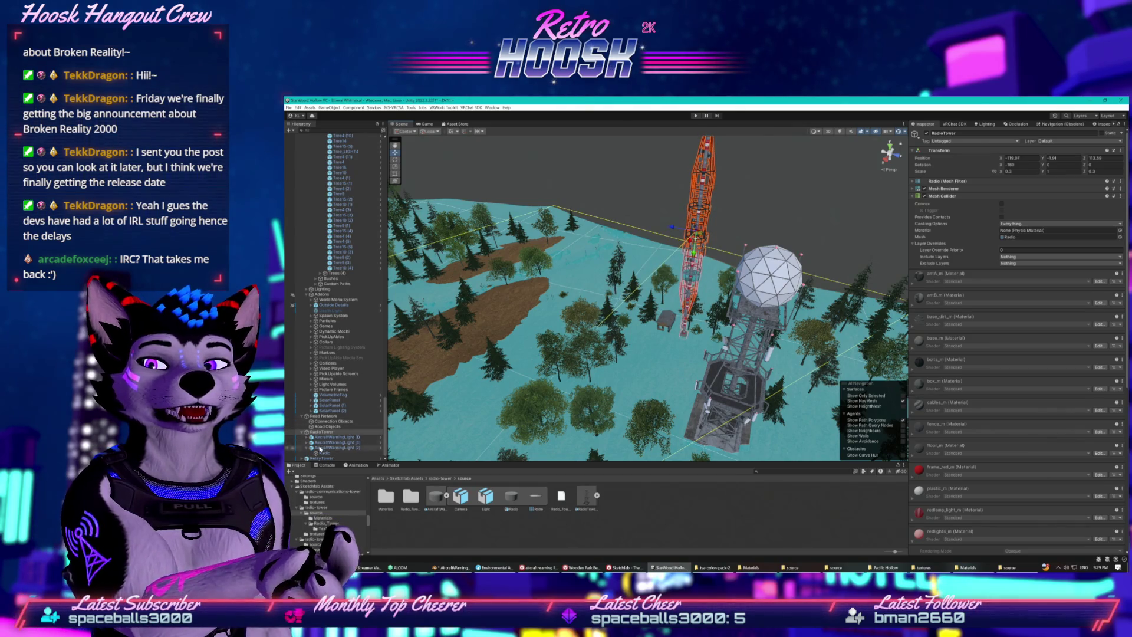
{"action": "left_click", "coordinate": [701, 352]}
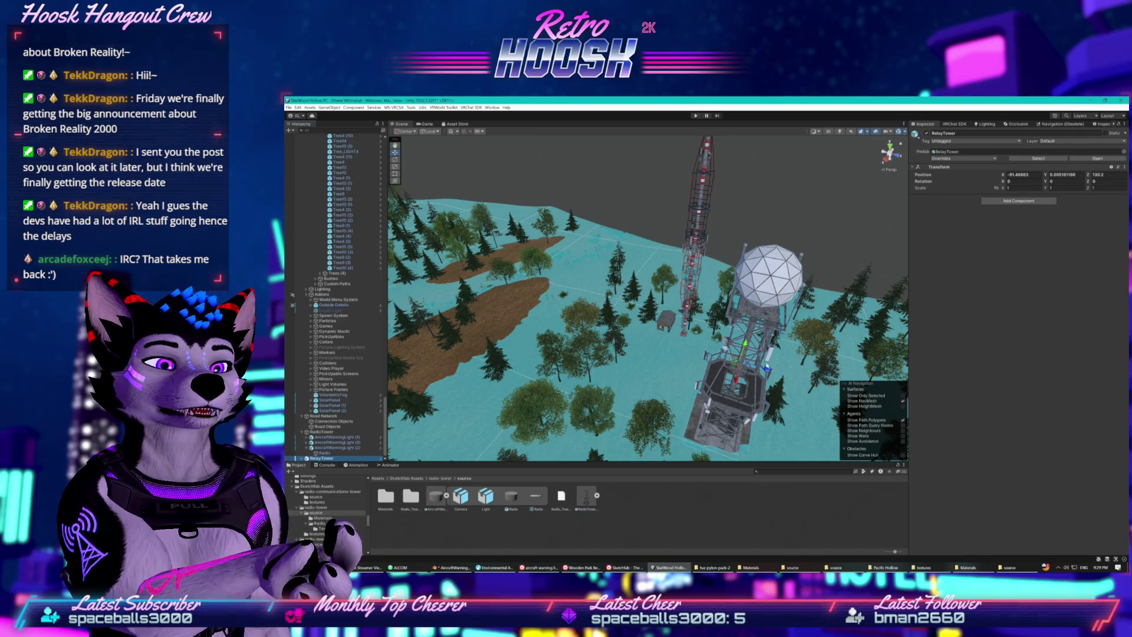
- Drag the relay tower along Z and X to a new spot facing the cliff and forest
{"action": "mouse_move", "coordinate": [766, 368]}
{"action": "left_mouse_down"}
{"action": "mouse_move", "coordinate": [519, 348]}
{"action": "mouse_move", "coordinate": [534, 324]}
{"action": "mouse_move", "coordinate": [446, 330]}
{"action": "left_mouse_up"}
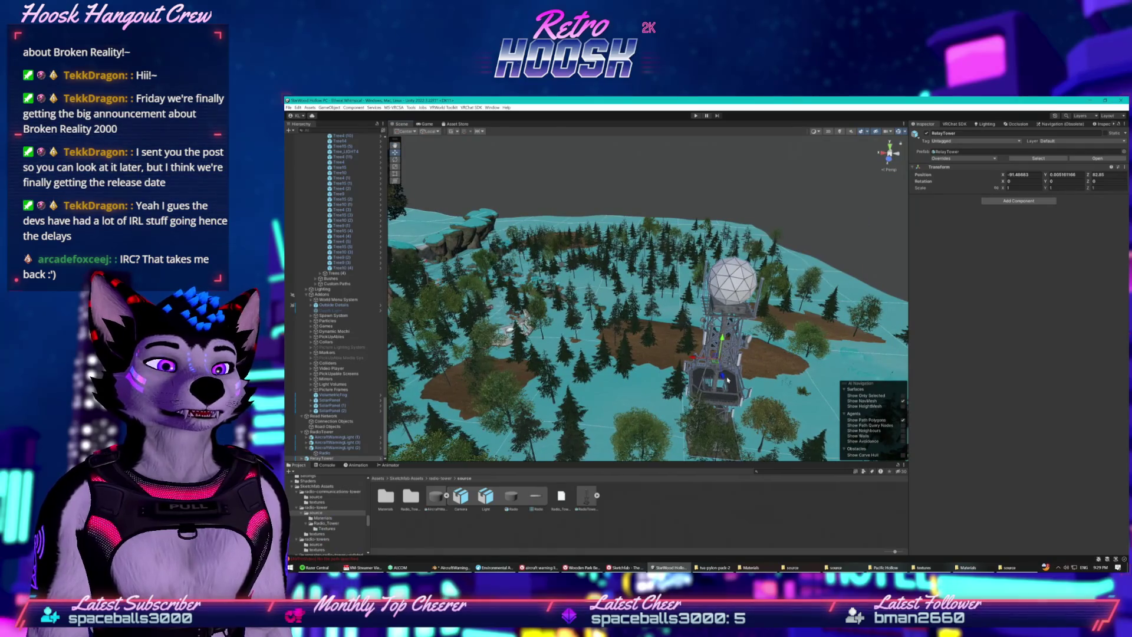
{"action": "left_click_drag", "start_coordinate": [731, 339], "coordinate": [669, 270]}
{"action": "left_click_drag", "start_coordinate": [632, 233], "coordinate": [638, 211]}
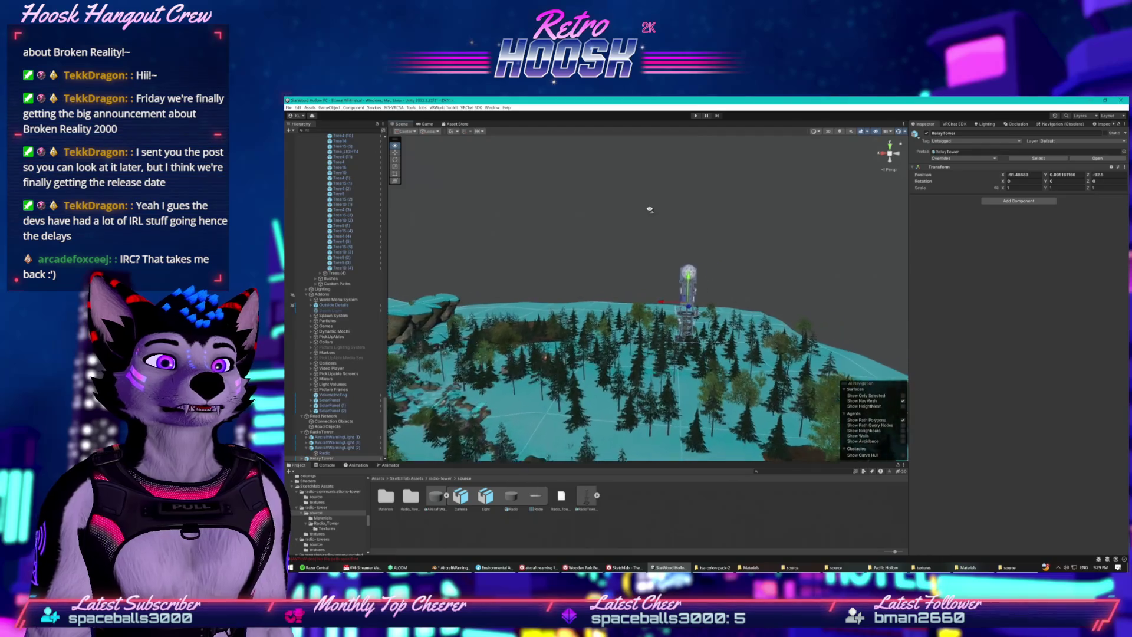
{"action": "left_click_drag", "start_coordinate": [757, 323], "coordinate": [570, 291]}
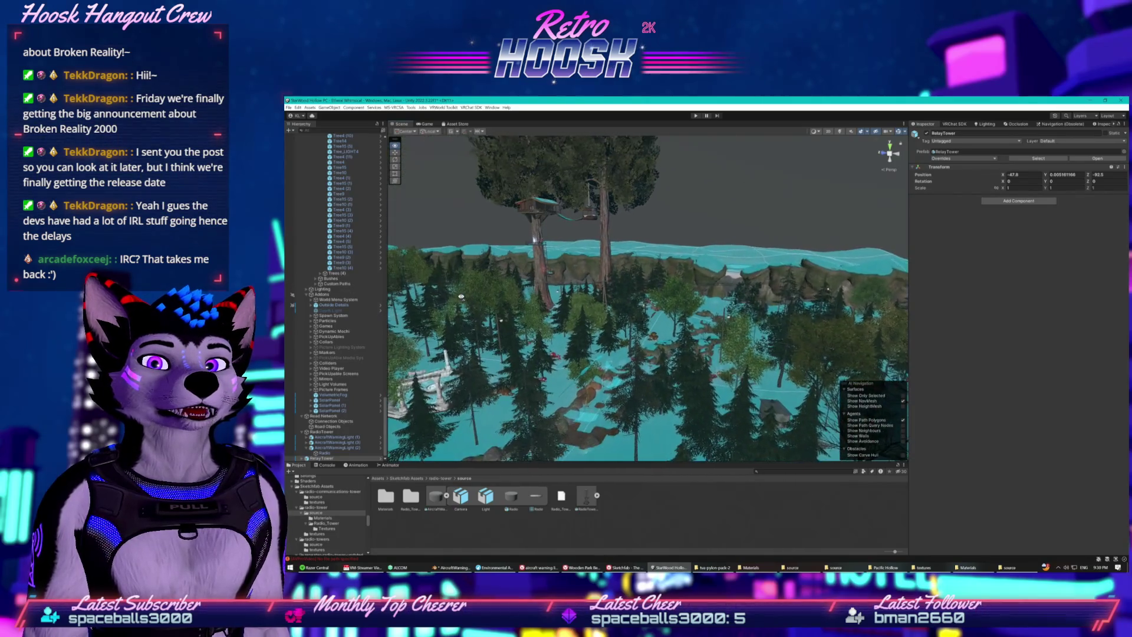
{"action": "mouse_move", "coordinate": [623, 275]}
{"action": "left_mouse_down"}
{"action": "mouse_move", "coordinate": [428, 316]}
{"action": "mouse_move", "coordinate": [596, 255]}
{"action": "mouse_move", "coordinate": [664, 262]}
{"action": "mouse_move", "coordinate": [559, 302]}
{"action": "mouse_move", "coordinate": [678, 297]}
{"action": "left_mouse_up"}
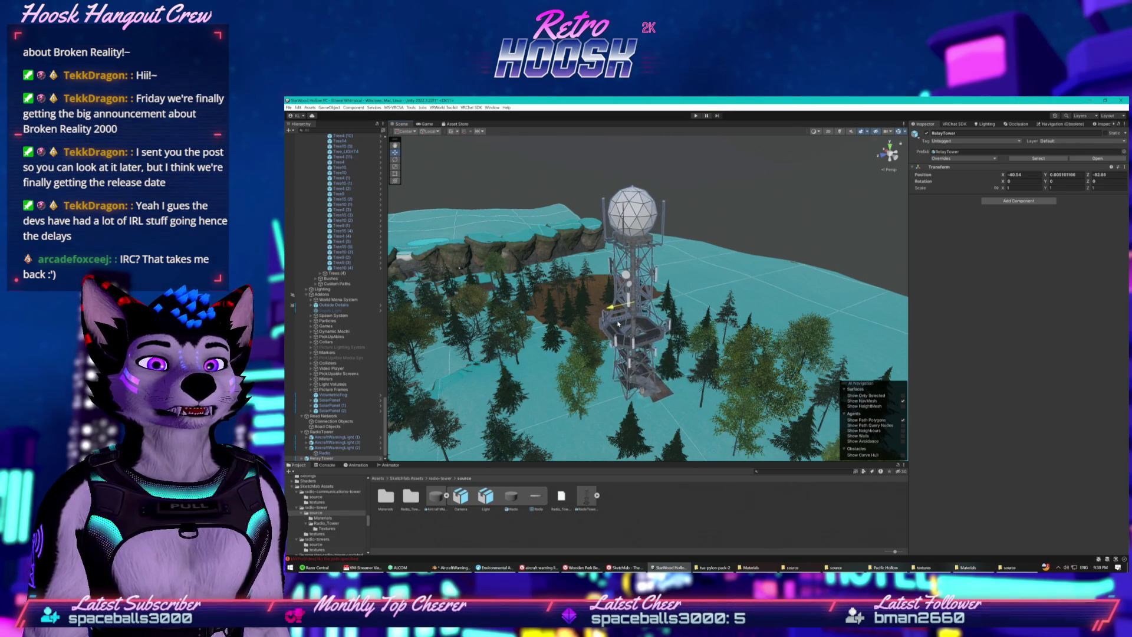
{"action": "left_click_drag", "start_coordinate": [618, 323], "coordinate": [620, 324]}
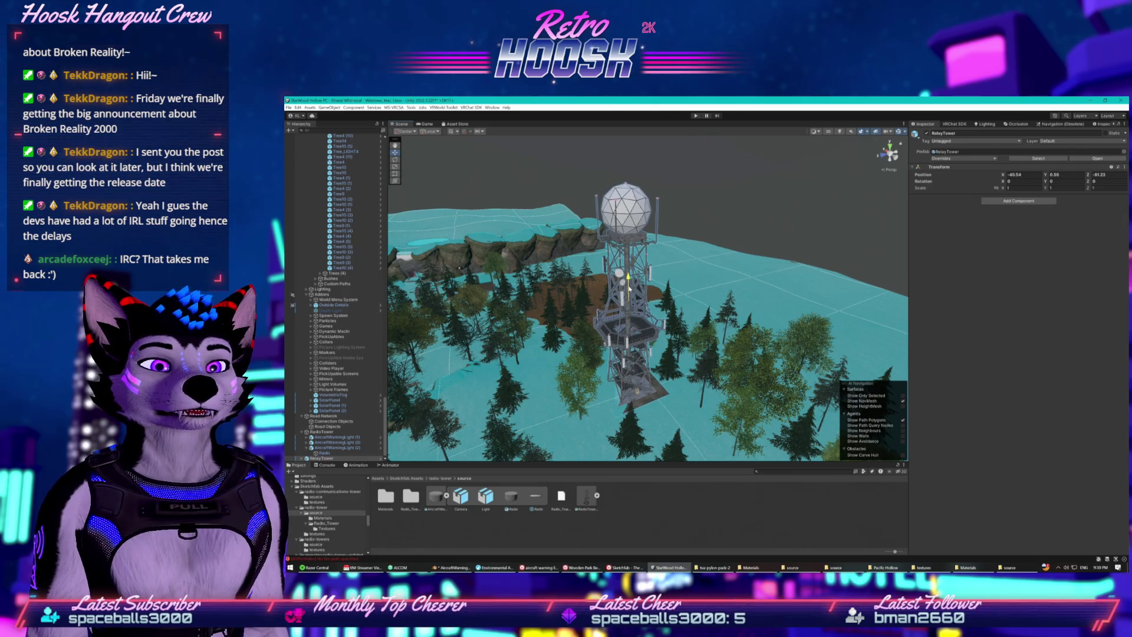
{"action": "mouse_move", "coordinate": [629, 289]}
{"action": "left_mouse_down"}
{"action": "mouse_move", "coordinate": [619, 291]}
{"action": "mouse_move", "coordinate": [638, 309]}
{"action": "mouse_move", "coordinate": [653, 302]}
{"action": "left_mouse_up"}
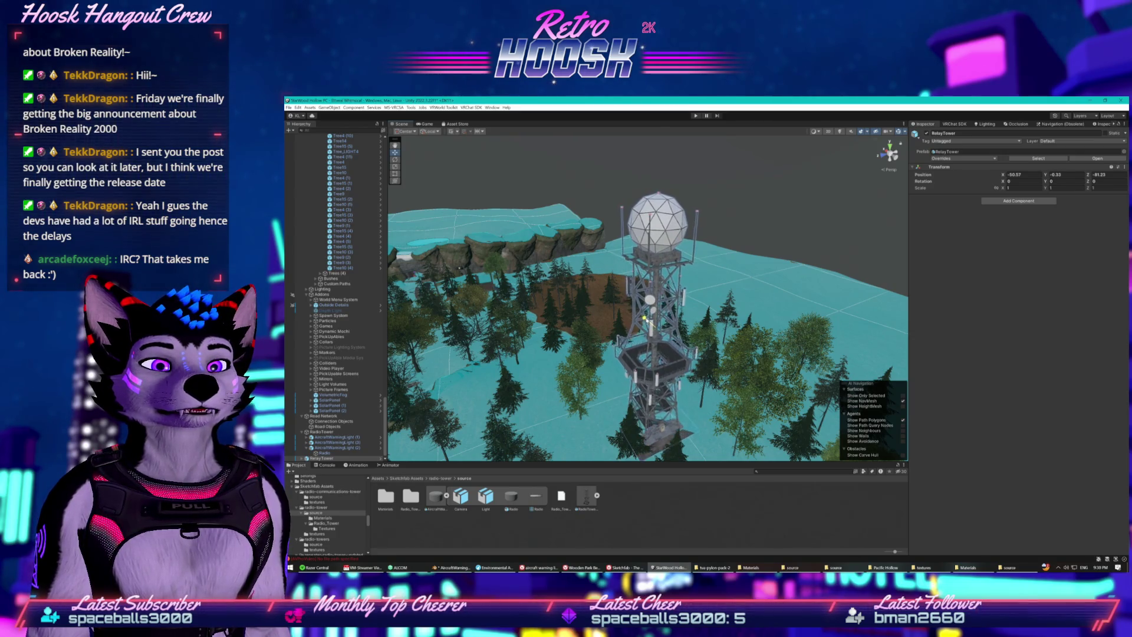
- Check the tower from above and at its base, fine-tune its depth, then select the cabin
{"action": "mouse_move", "coordinate": [653, 337]}
{"action": "left_mouse_down"}
{"action": "mouse_move", "coordinate": [661, 395]}
{"action": "mouse_move", "coordinate": [776, 384]}
{"action": "mouse_move", "coordinate": [779, 322]}
{"action": "mouse_move", "coordinate": [753, 259]}
{"action": "mouse_move", "coordinate": [718, 316]}
{"action": "mouse_move", "coordinate": [741, 324]}
{"action": "mouse_move", "coordinate": [714, 272]}
{"action": "left_mouse_up"}
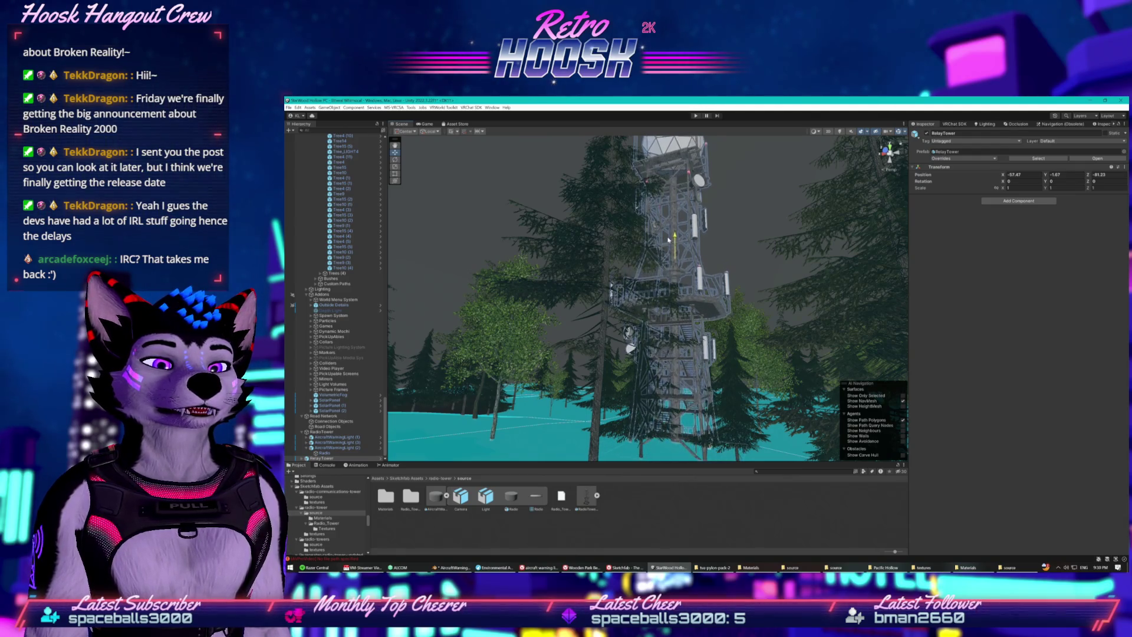
{"action": "scroll", "coordinate": [589, 322], "scroll_direction": "down", "scroll_amount": 5}
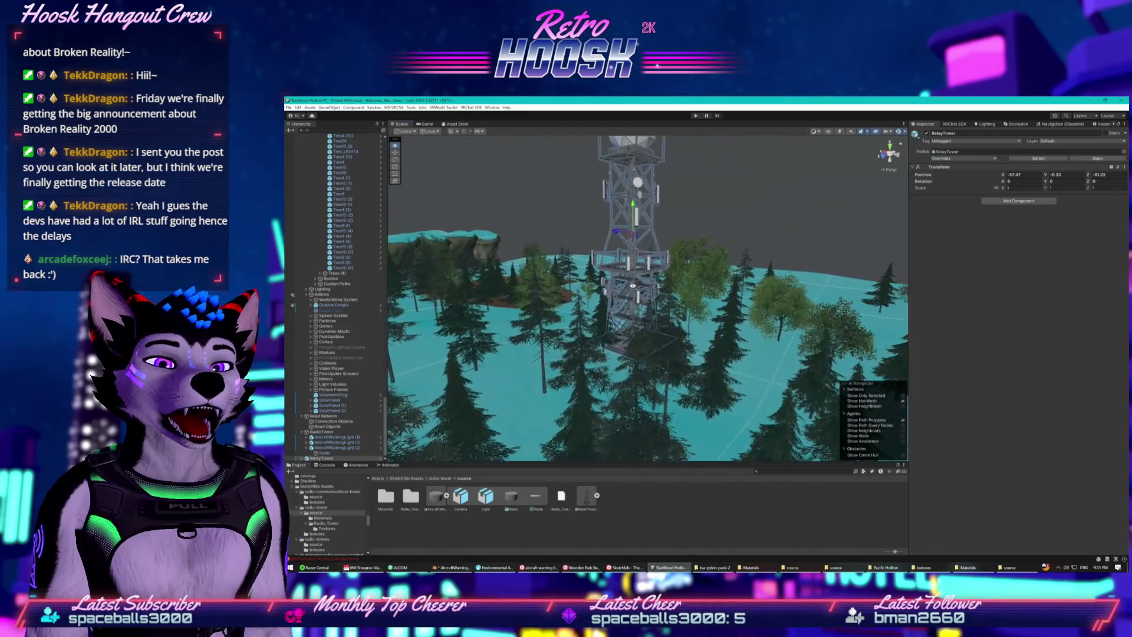
{"action": "mouse_move", "coordinate": [617, 294]}
{"action": "left_mouse_down"}
{"action": "mouse_move", "coordinate": [559, 400]}
{"action": "mouse_move", "coordinate": [603, 387]}
{"action": "mouse_move", "coordinate": [622, 305]}
{"action": "left_mouse_up"}
{"action": "mouse_move", "coordinate": [635, 214]}
{"action": "left_mouse_down"}
{"action": "mouse_move", "coordinate": [819, 227]}
{"action": "mouse_move", "coordinate": [828, 212]}
{"action": "left_mouse_up"}
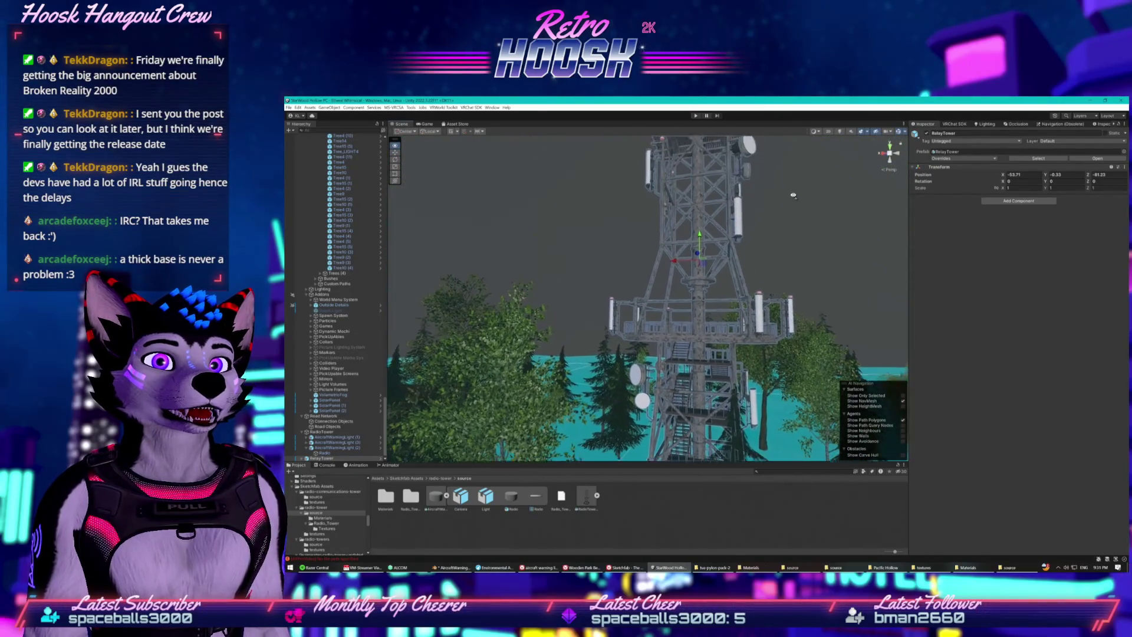
{"action": "left_click_drag", "start_coordinate": [828, 212], "coordinate": [661, 238]}
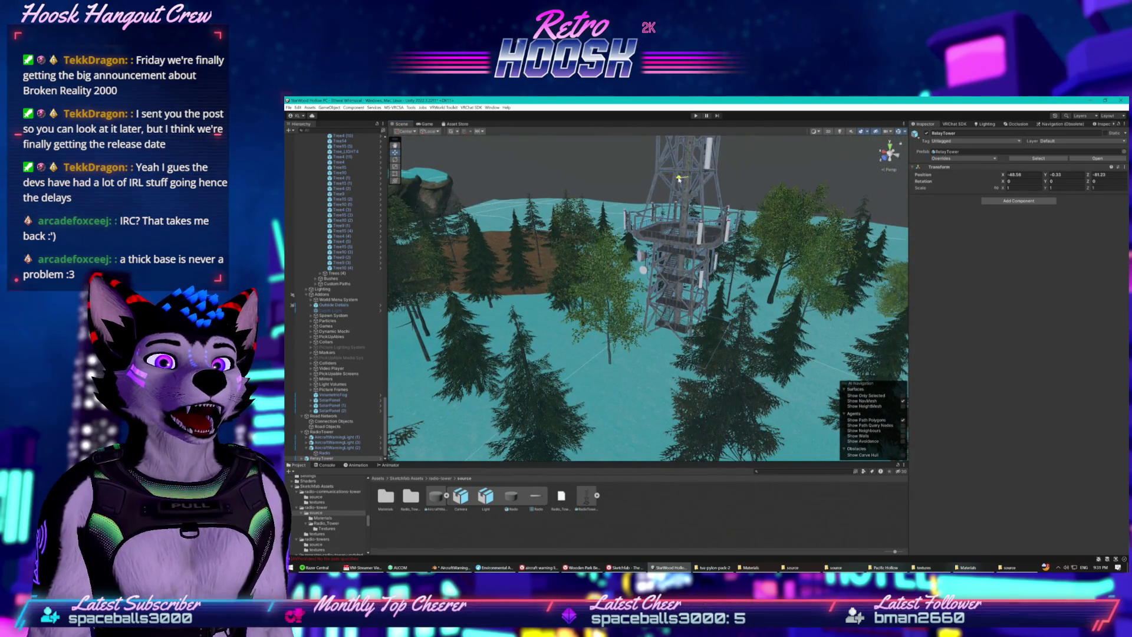
{"action": "left_click_drag", "start_coordinate": [678, 178], "coordinate": [730, 152]}
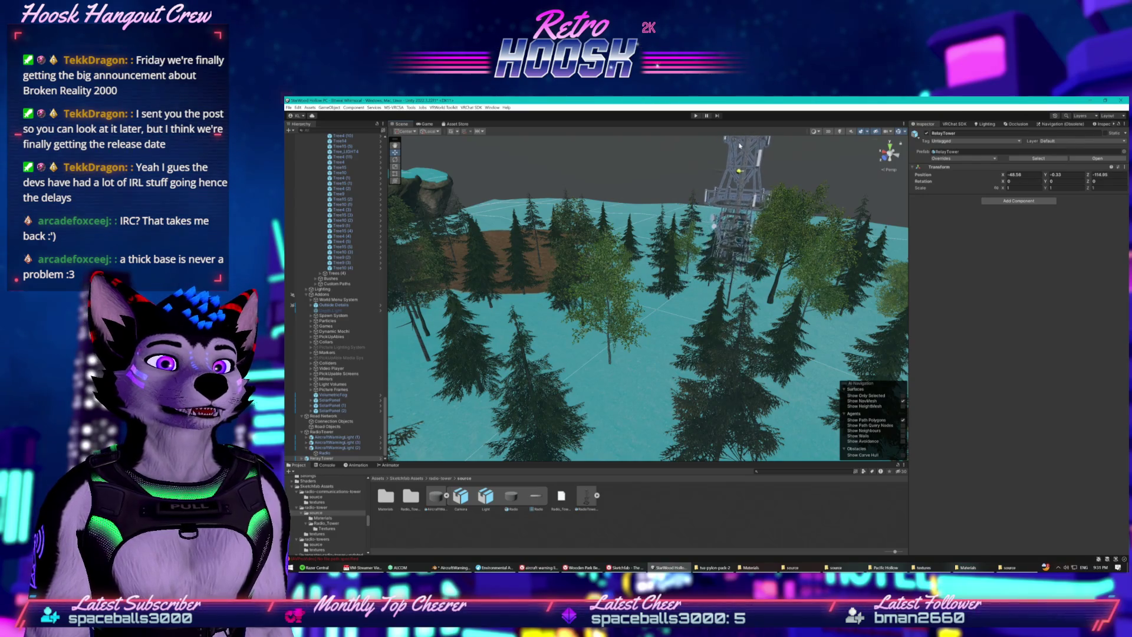
{"action": "mouse_move", "coordinate": [722, 177]}
{"action": "left_mouse_down"}
{"action": "mouse_move", "coordinate": [617, 220]}
{"action": "mouse_move", "coordinate": [467, 195]}
{"action": "mouse_move", "coordinate": [531, 281]}
{"action": "mouse_move", "coordinate": [537, 262]}
{"action": "mouse_move", "coordinate": [556, 352]}
{"action": "mouse_move", "coordinate": [631, 209]}
{"action": "mouse_move", "coordinate": [665, 234]}
{"action": "mouse_move", "coordinate": [622, 193]}
{"action": "mouse_move", "coordinate": [593, 129]}
{"action": "mouse_move", "coordinate": [642, 326]}
{"action": "mouse_move", "coordinate": [564, 299]}
{"action": "mouse_move", "coordinate": [557, 282]}
{"action": "mouse_move", "coordinate": [585, 290]}
{"action": "left_mouse_up"}
{"action": "left_click", "coordinate": [531, 281]}
- Move the pine tree Tree15 (1) away from the relay tower
{"action": "left_click", "coordinate": [590, 311]}
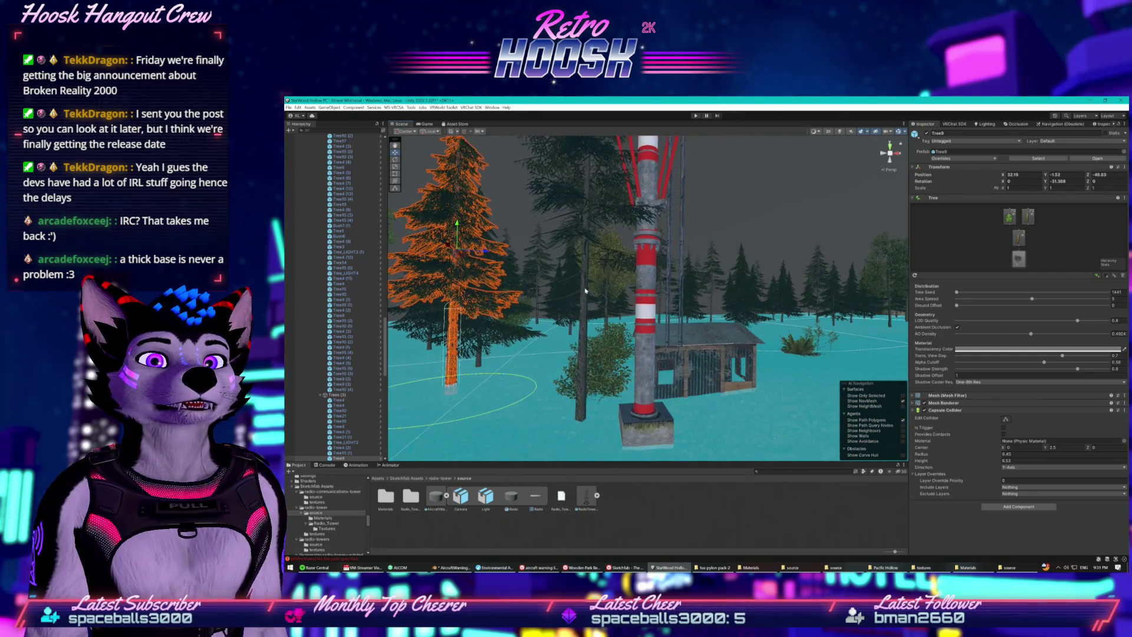
{"action": "left_click", "coordinate": [611, 270]}
{"action": "mouse_move", "coordinate": [624, 222]}
{"action": "left_mouse_down"}
{"action": "mouse_move", "coordinate": [413, 168]}
{"action": "mouse_move", "coordinate": [430, 189]}
{"action": "mouse_move", "coordinate": [587, 208]}
{"action": "mouse_move", "coordinate": [590, 232]}
{"action": "left_mouse_up"}
{"action": "scroll", "coordinate": [592, 250], "scroll_direction": "up", "scroll_amount": 3}
{"action": "scroll", "coordinate": [592, 250], "scroll_direction": "down", "scroll_amount": 3}
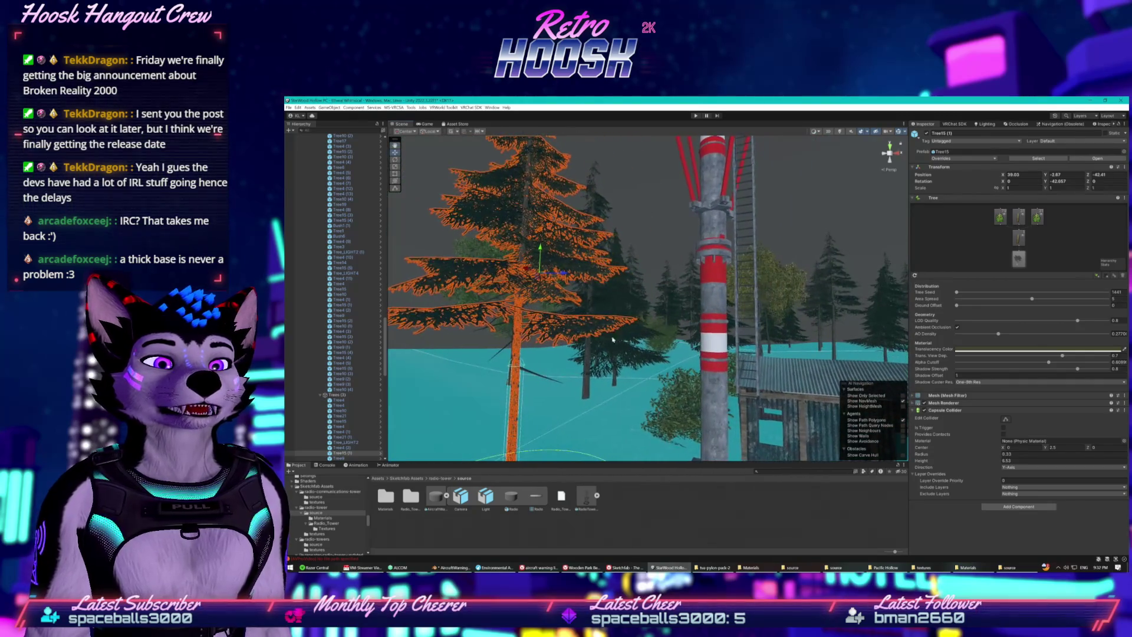
- Shift Bush1 (1) slightly along X and start a Play-mode test
{"action": "left_click", "coordinate": [712, 435]}
{"action": "mouse_move", "coordinate": [760, 386]}
{"action": "left_mouse_down"}
{"action": "mouse_move", "coordinate": [800, 374]}
{"action": "mouse_move", "coordinate": [799, 355]}
{"action": "left_mouse_up"}
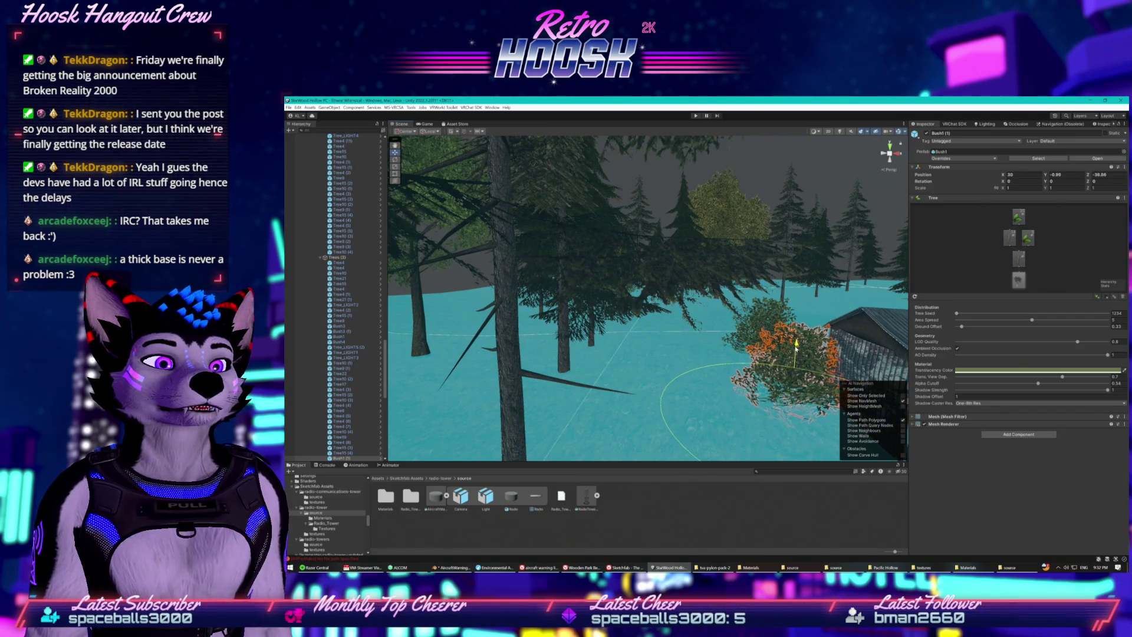
{"action": "scroll", "coordinate": [800, 353], "scroll_direction": "down", "scroll_amount": 5}
{"action": "mouse_move", "coordinate": [638, 338]}
{"action": "left_mouse_down"}
{"action": "mouse_move", "coordinate": [557, 252]}
{"action": "mouse_move", "coordinate": [691, 143]}
{"action": "left_mouse_up"}
{"action": "left_click", "coordinate": [697, 116]}
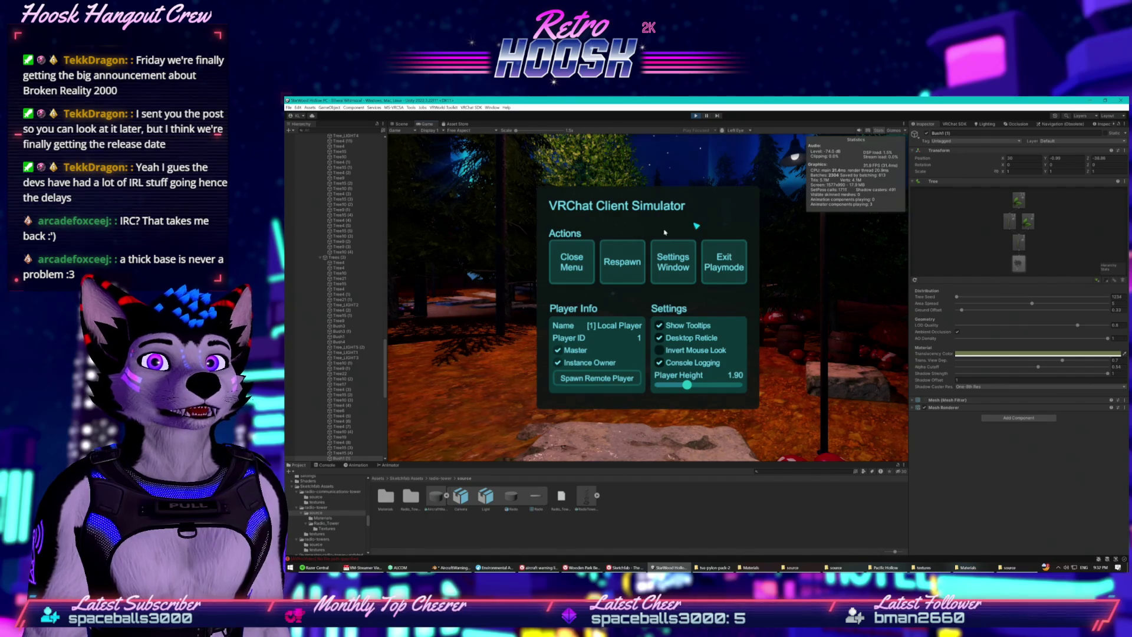
- Dismiss the Client Simulator menu and walk the aurora-lit forest past the cabin
{"action": "key", "text": "Escape"}
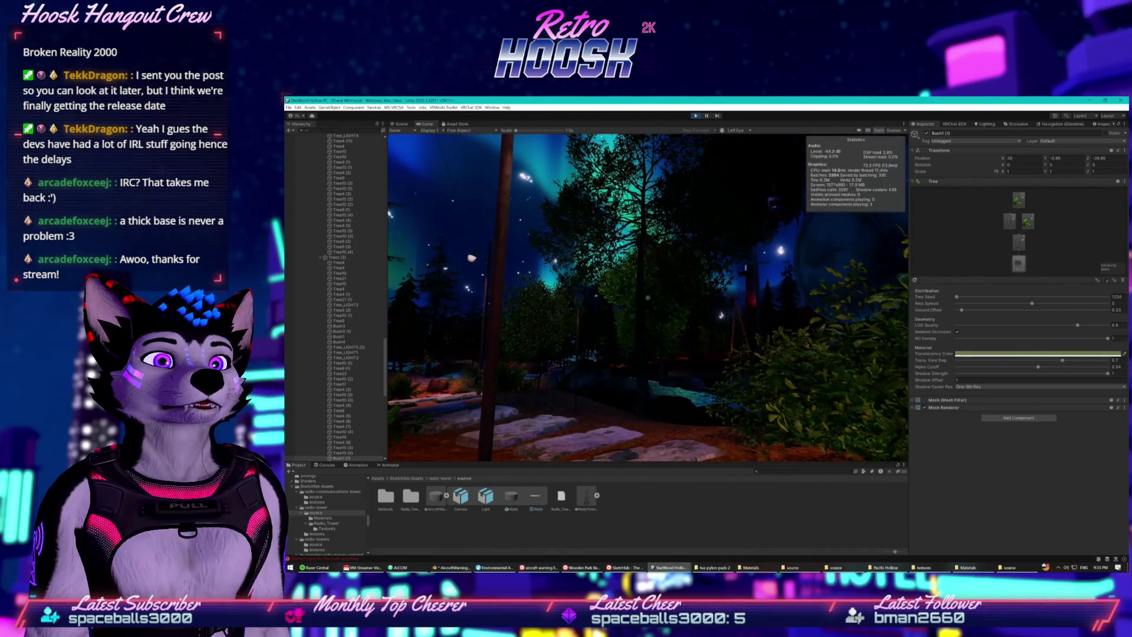
{"action": "key", "text": "super"}
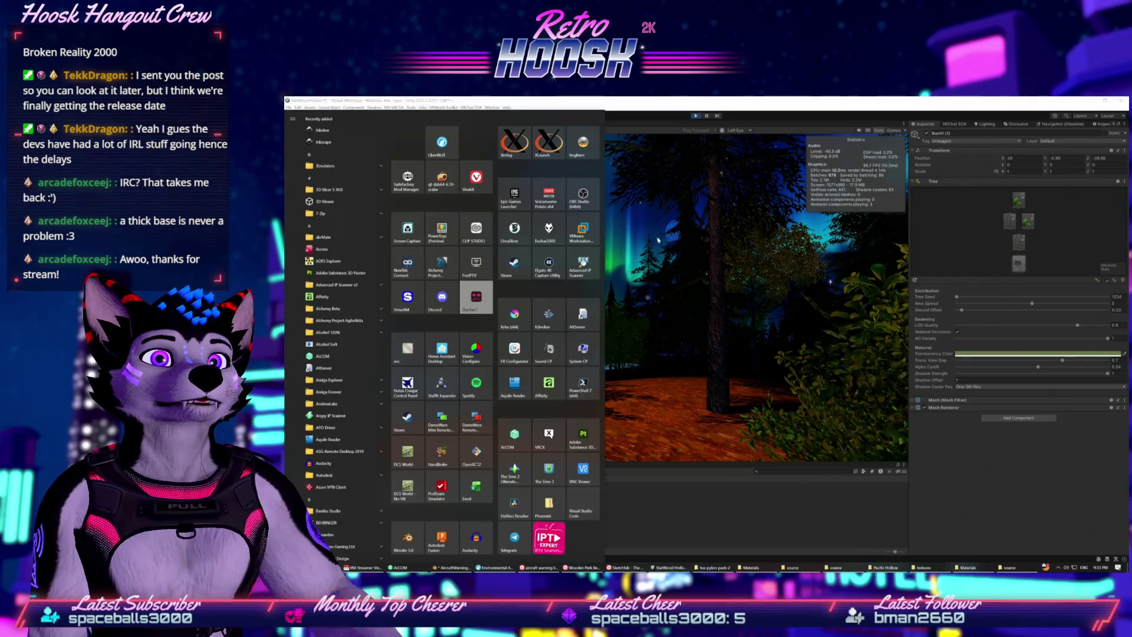
- Close the Windows Start menu, exit Play mode, and save the scene via File > Save
{"action": "left_click", "coordinate": [697, 117]}
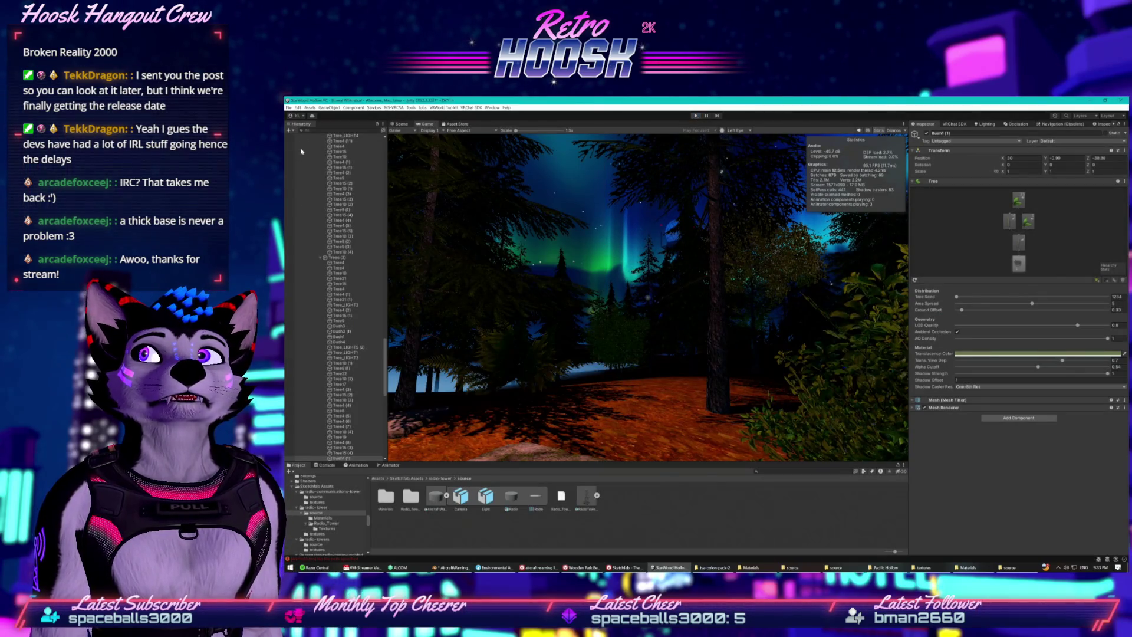
{"action": "left_click", "coordinate": [289, 107]}
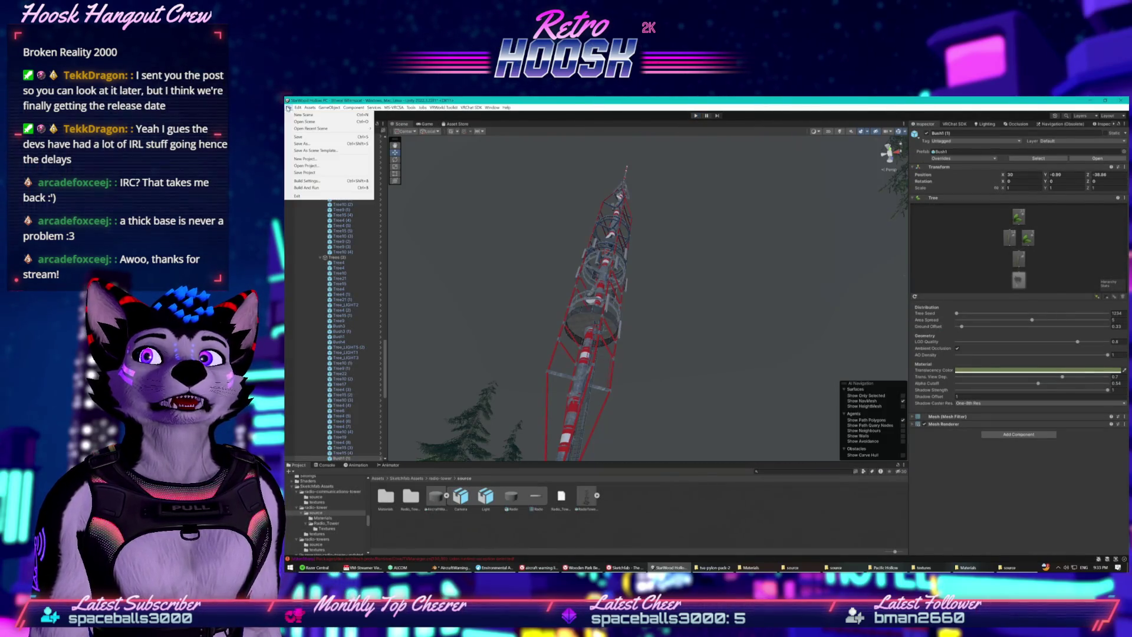
{"action": "left_click", "coordinate": [299, 137]}
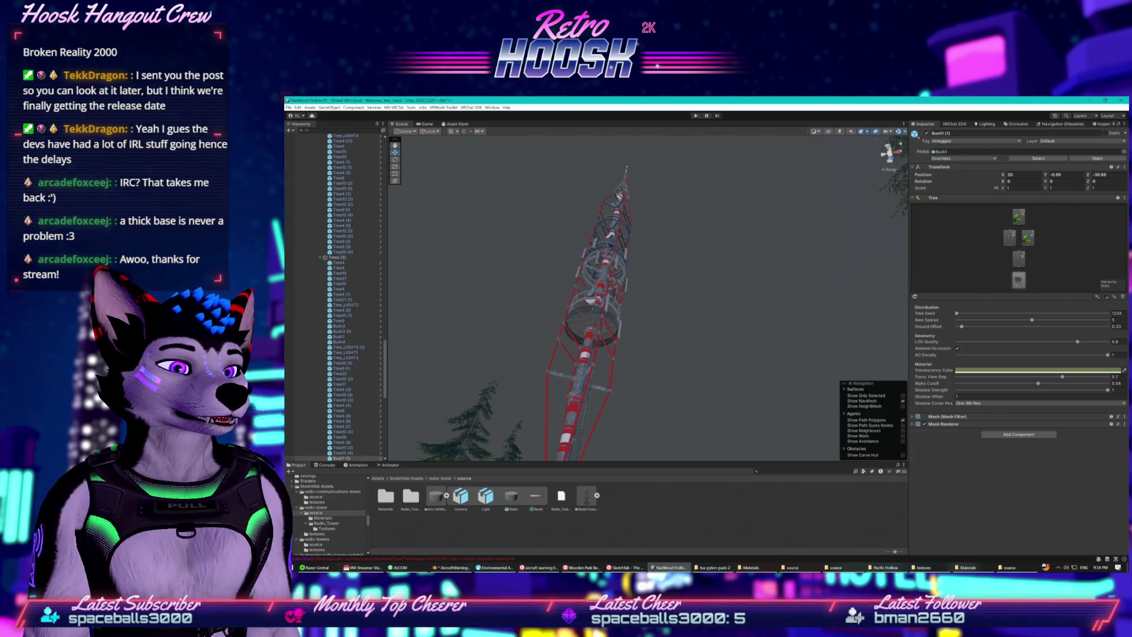